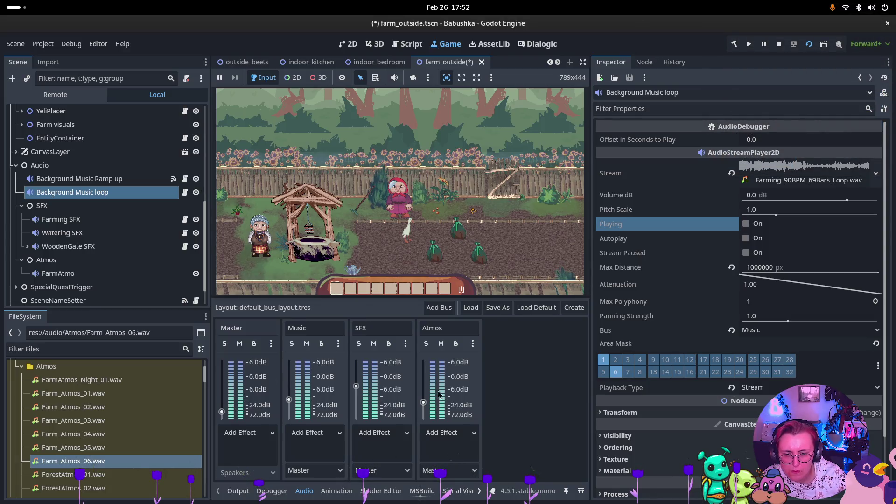
- Drag the Atmos bus to -27.5 dB and SFX to -6.9 dB, checking Master at -35 dB
drag(427, 409, 427, 412)
drag(357, 387, 358, 396)
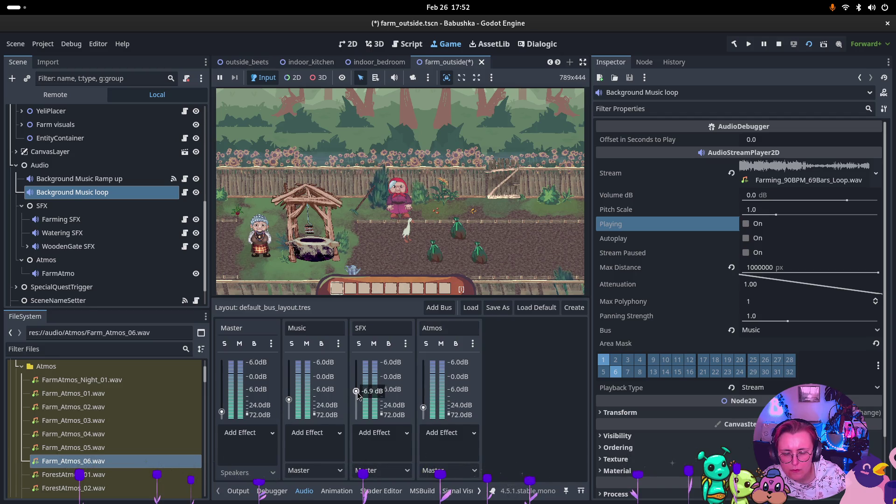
click(224, 413)
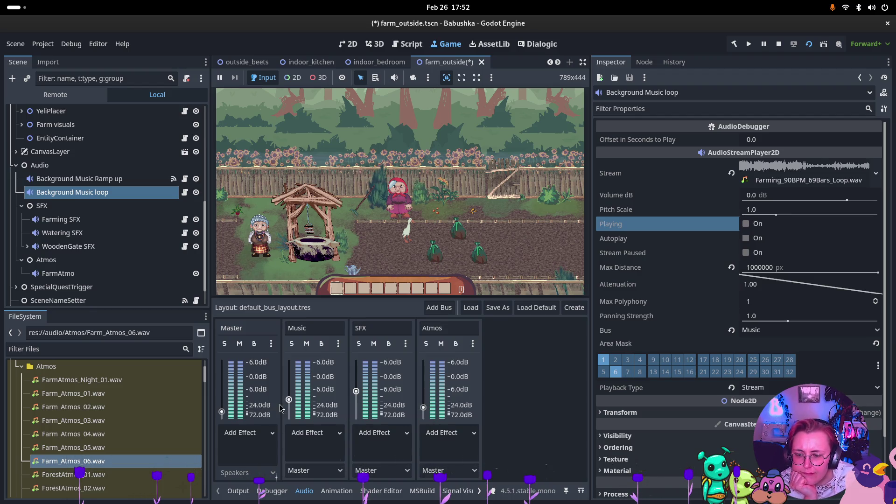
click(221, 413)
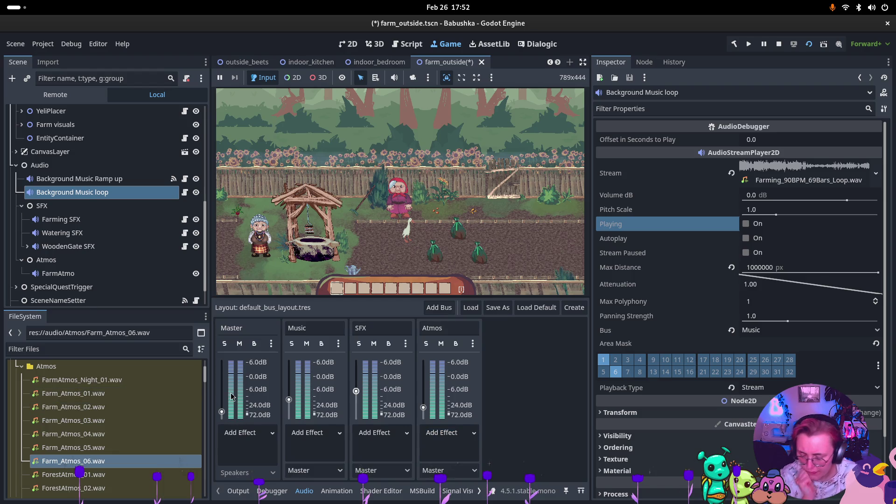
key(super)
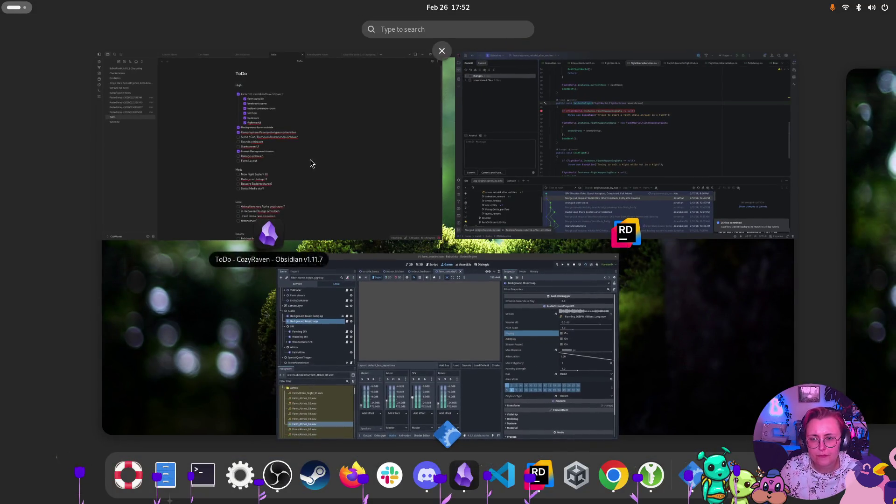
- In Rider, review the default_bus_layout.tres diff and tick it for commit, then return to Godot
click(523, 171)
click(30, 79)
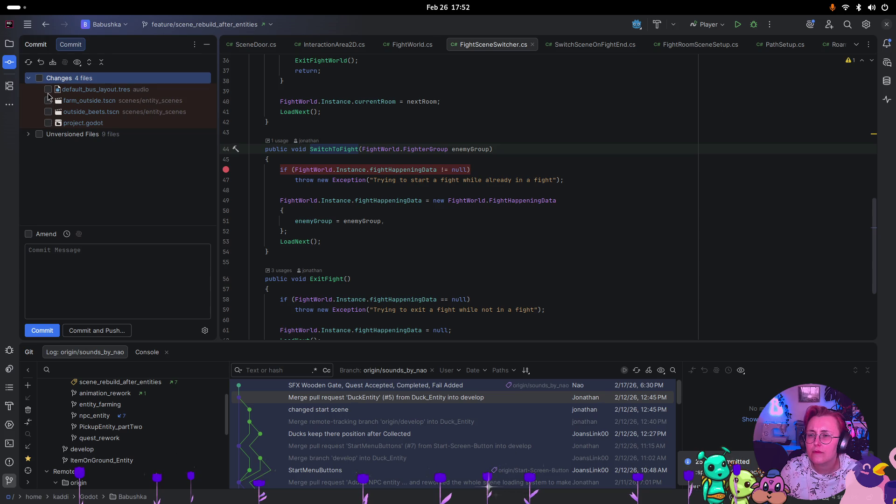
click(49, 93)
click(49, 93)
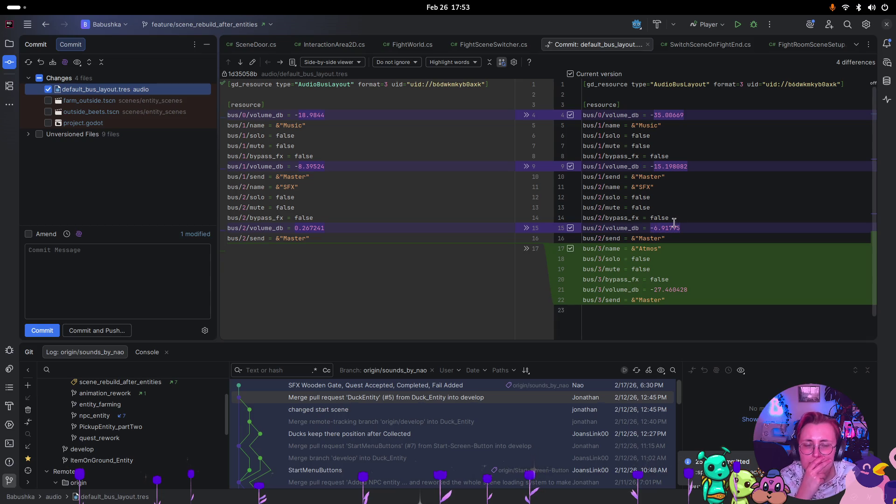
key(super)
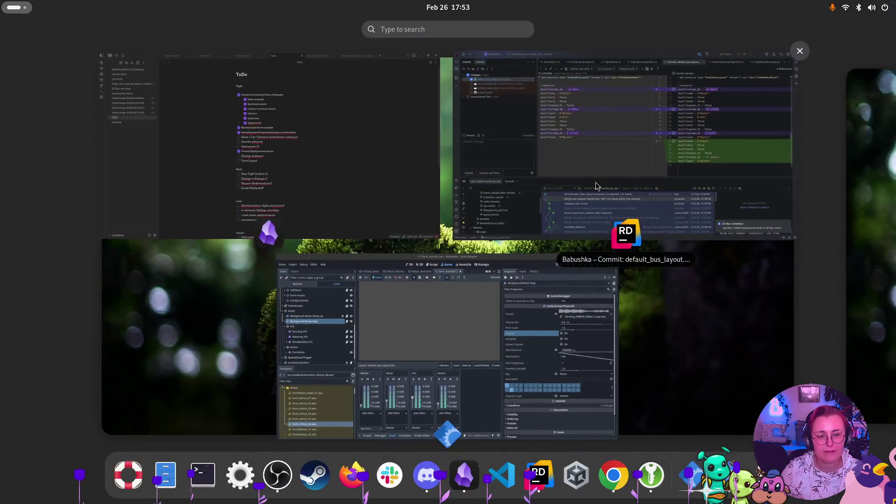
click(421, 344)
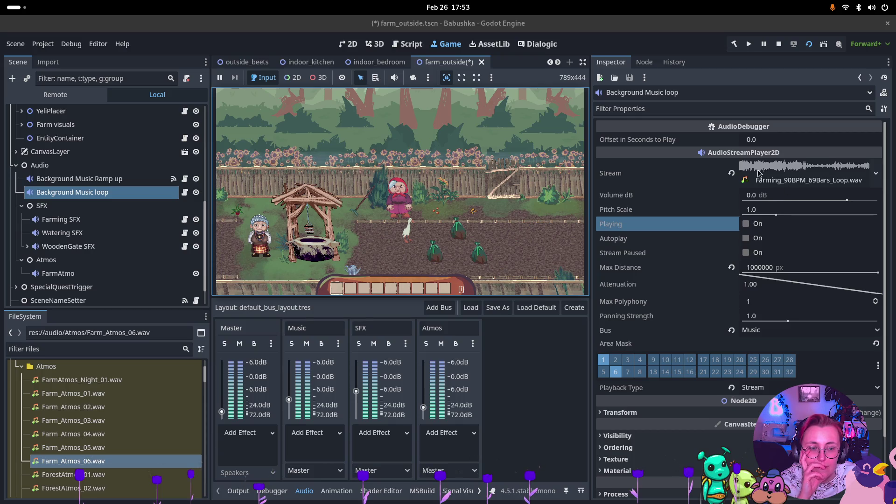
- Peek at the music loop's Stream resource, adjust system volume, and select Background Music Ramp up
click(781, 180)
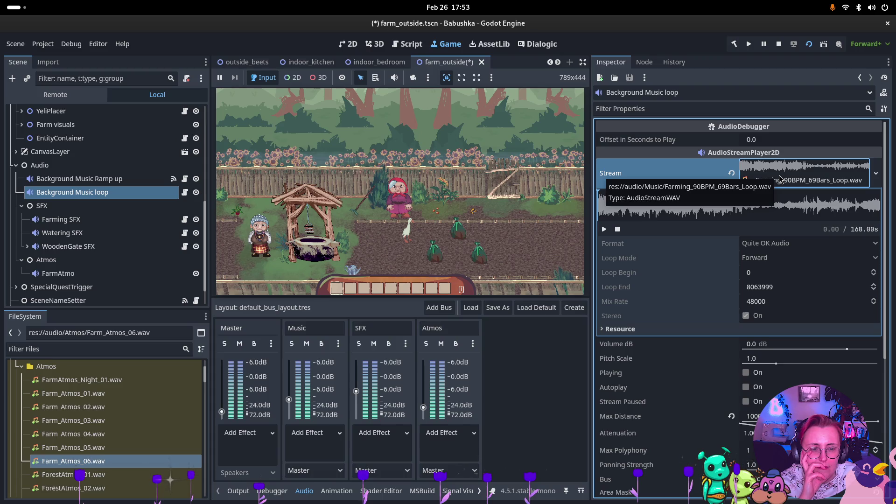
click(781, 179)
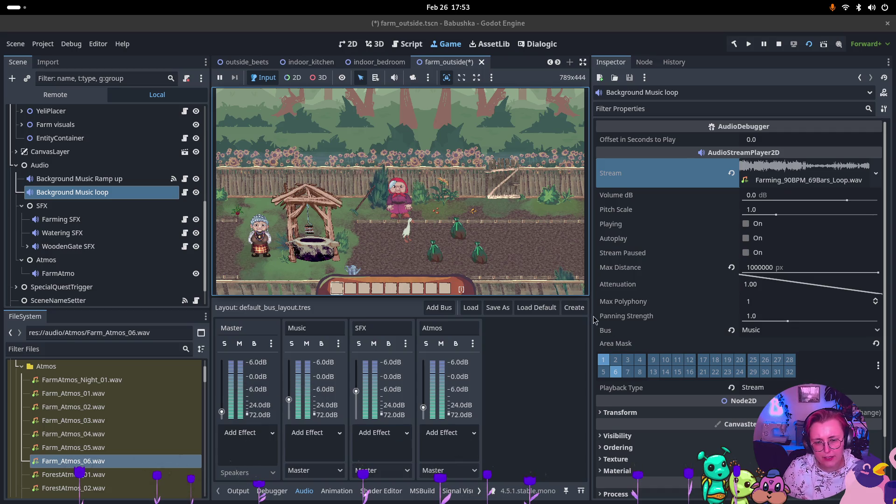
click(873, 8)
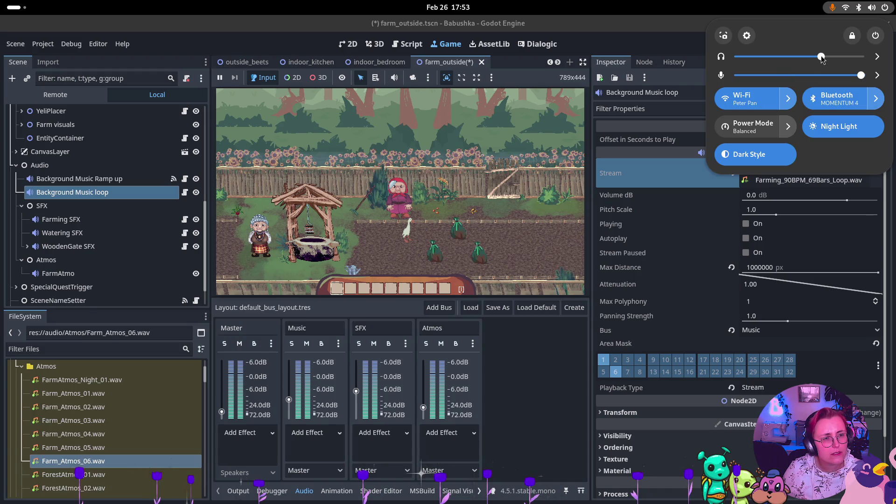
click(575, 4)
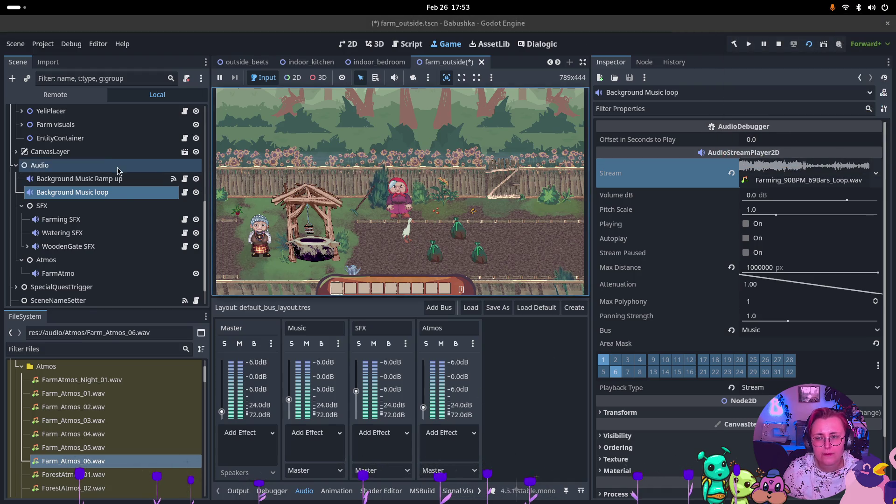
click(93, 179)
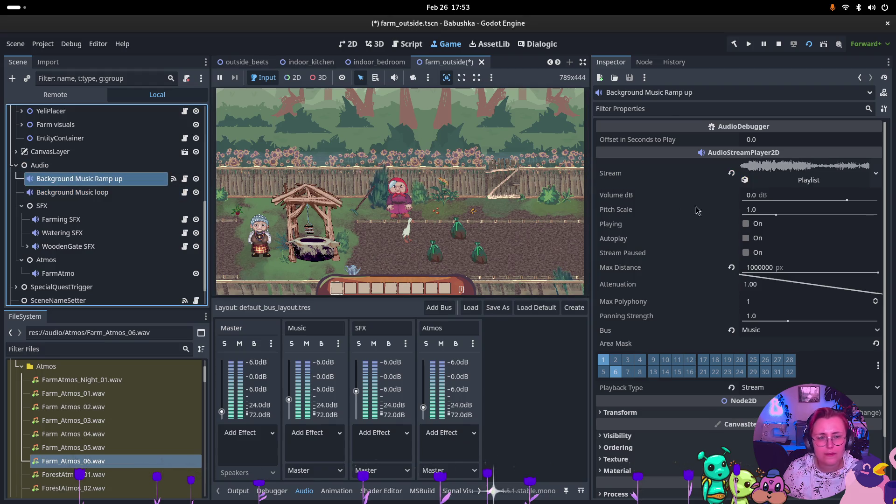
- Play the Ramp up music, turn the Music bus down, stop playback, and nudge Master up
click(750, 224)
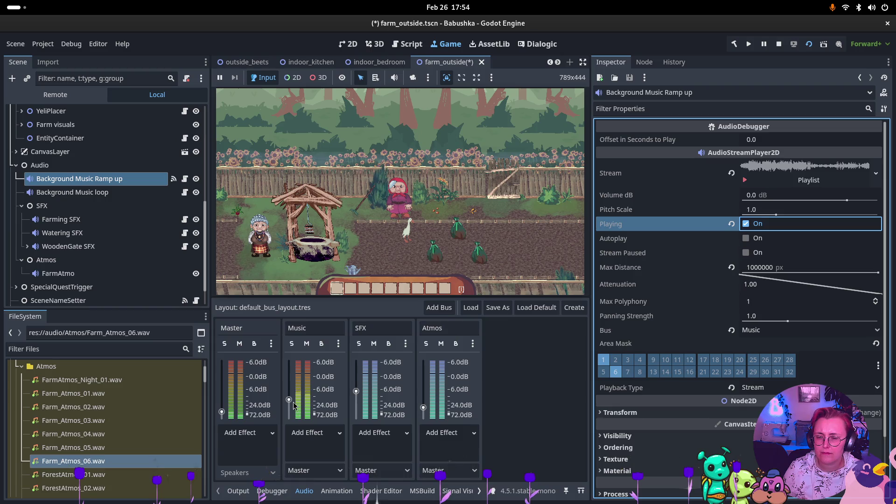
drag(290, 406, 293, 410)
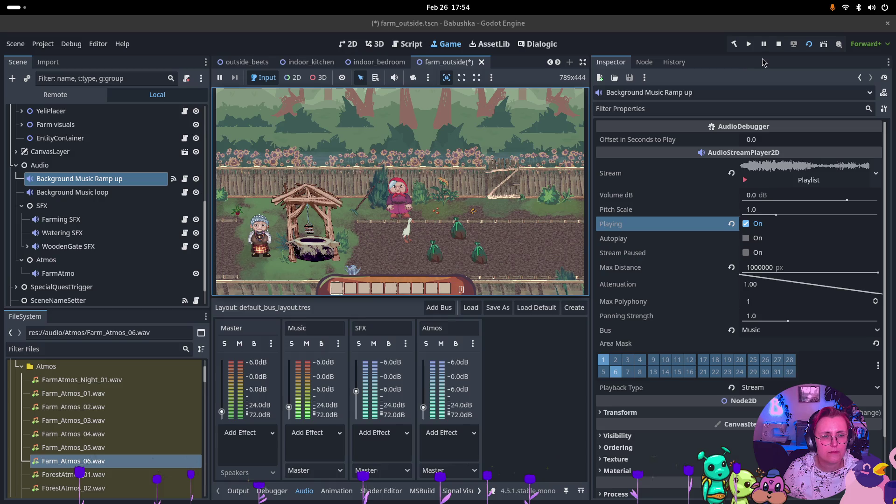
click(780, 45)
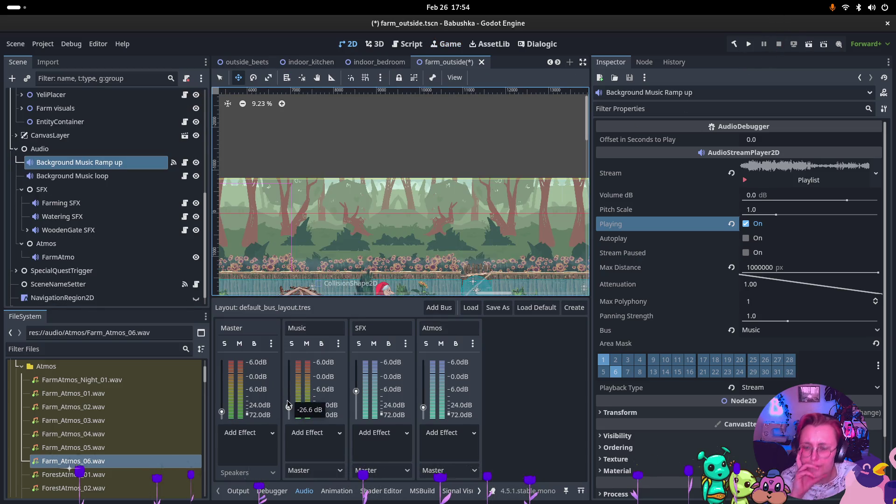
scroll(511, 210, down, 2)
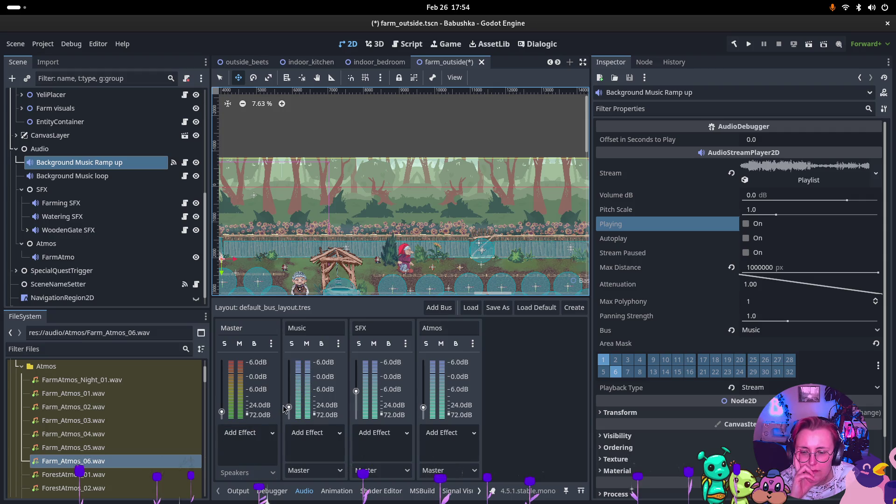
drag(222, 413, 222, 410)
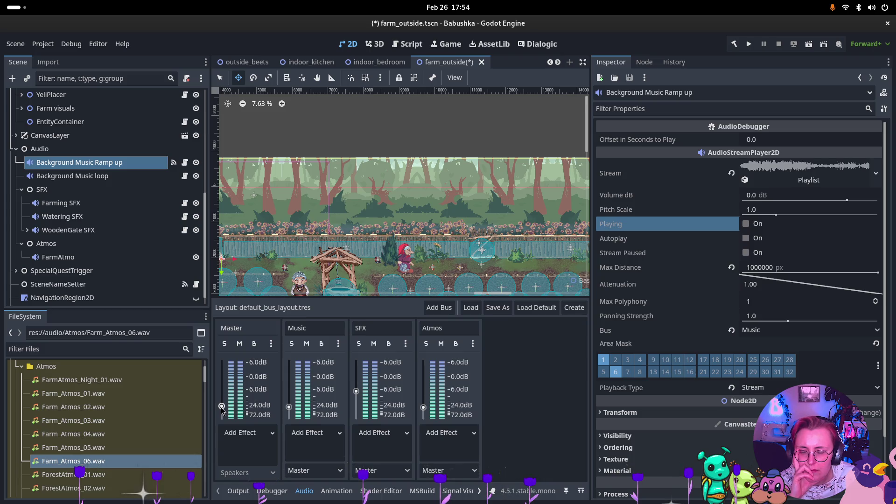
key(super)
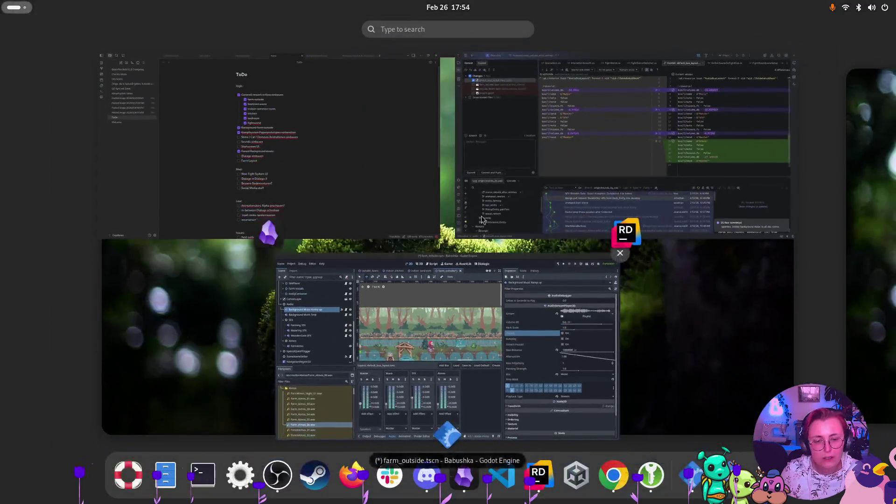
- Compare the bus layout diff in Rider against the Godot audio mixer
click(616, 123)
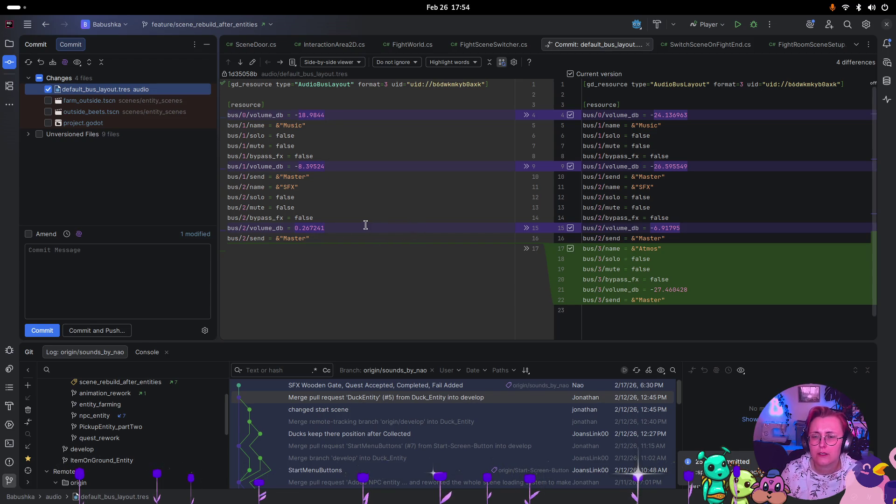
key(super)
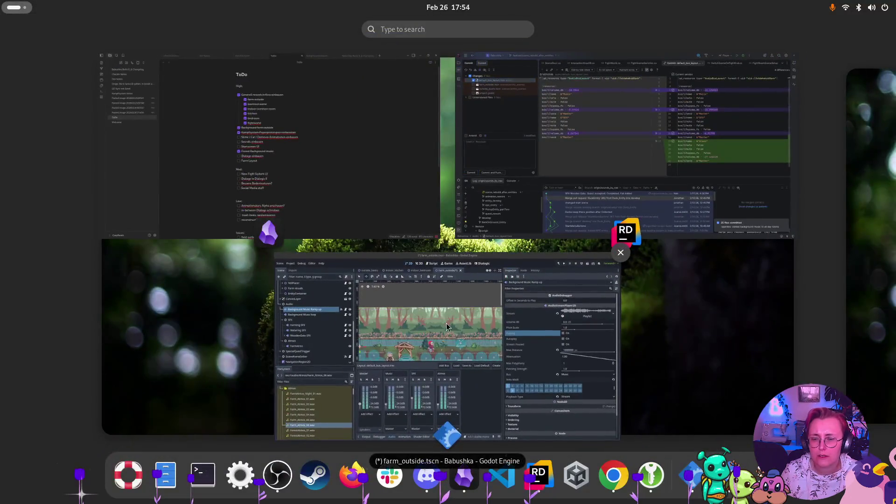
click(449, 328)
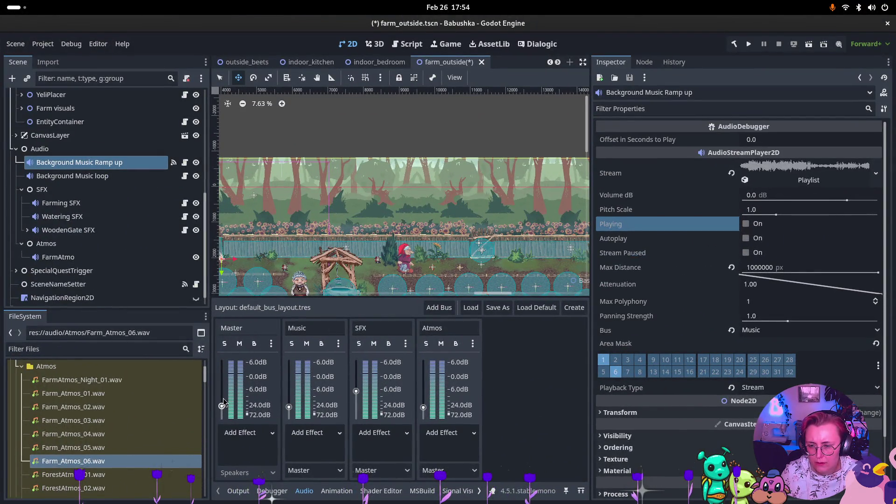
mouse_move(223, 399)
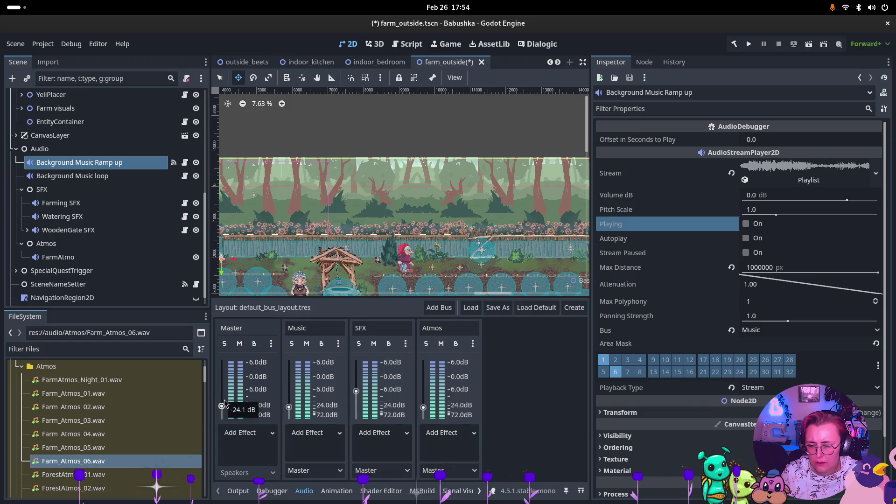
key(super)
click(562, 143)
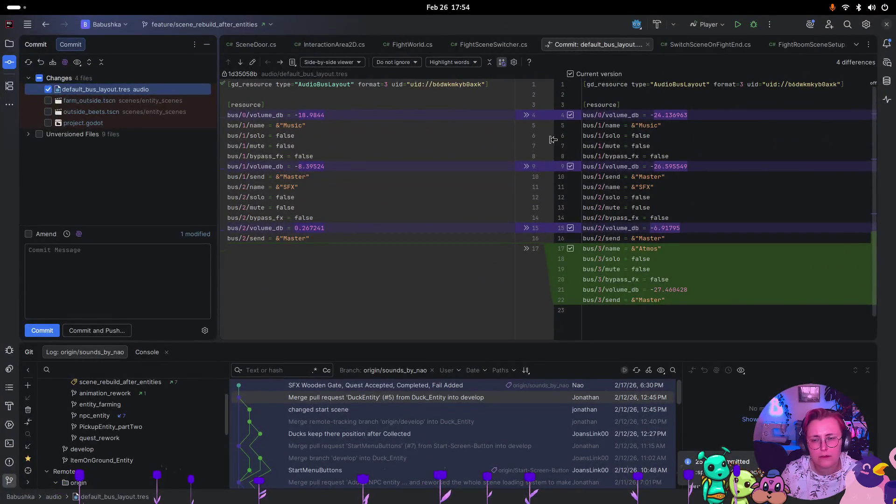
key(super)
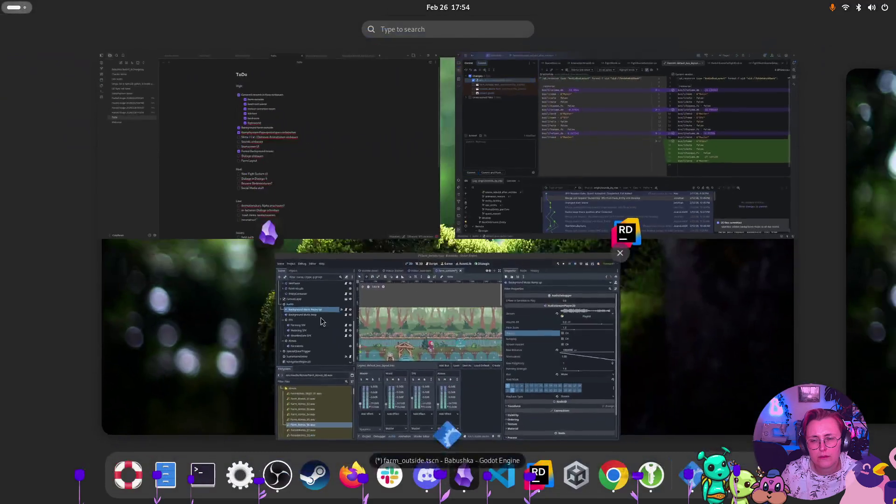
click(303, 355)
- Raise the Master bus to about -4.5 dB and recheck it in Rider's diff
mouse_move(222, 407)
mouse_down()
mouse_move(223, 377)
mouse_move(217, 391)
mouse_up()
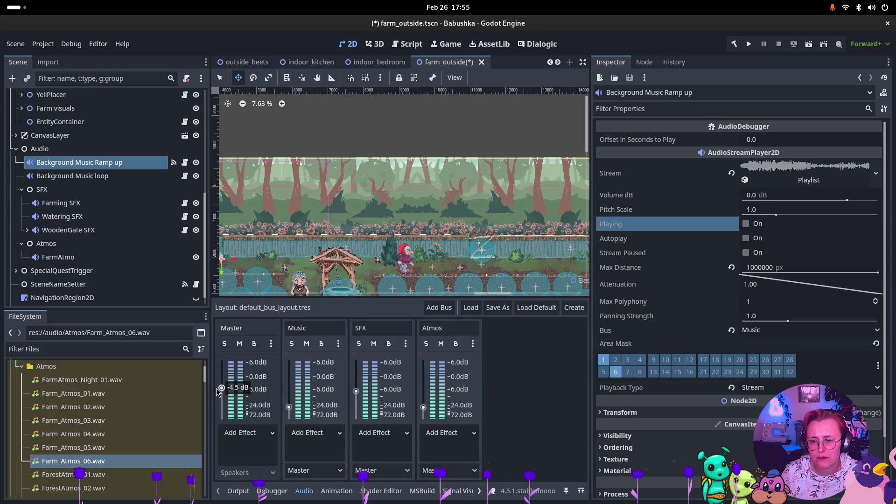
key(super)
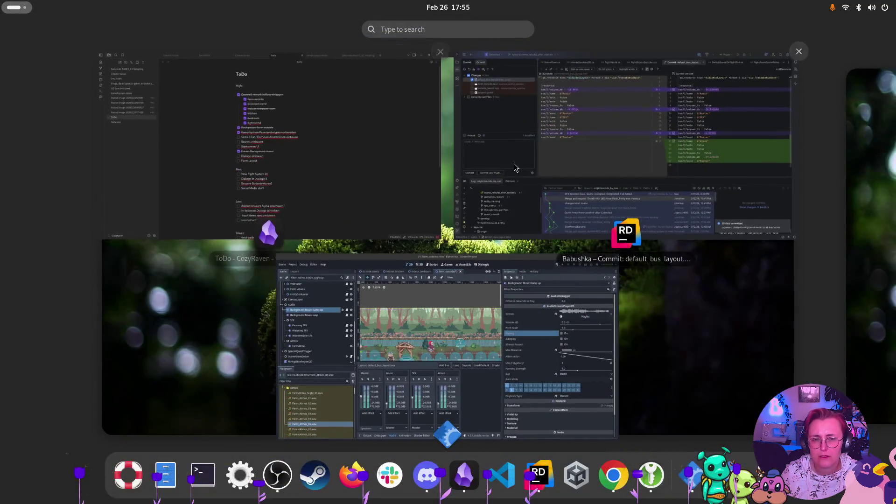
click(626, 187)
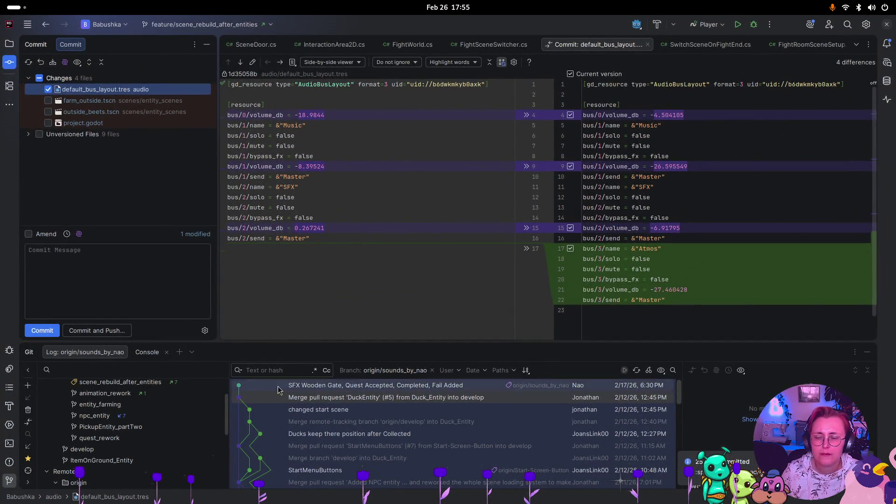
key(super)
click(473, 351)
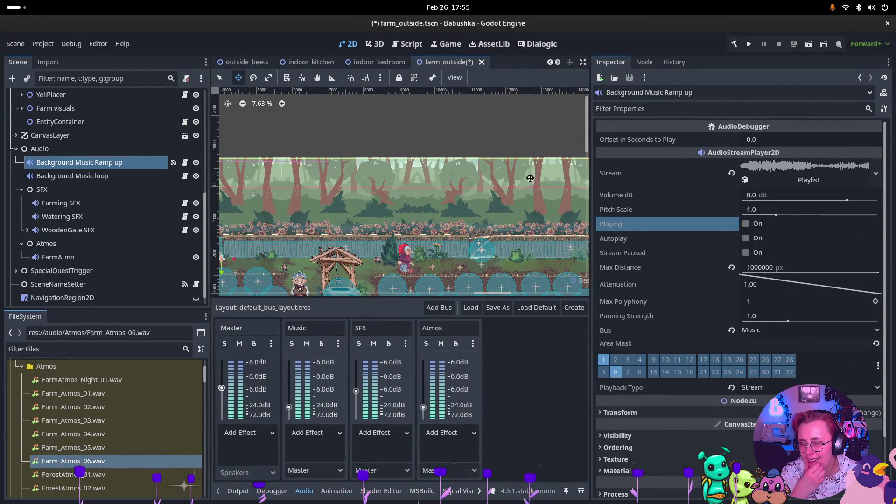
click(747, 239)
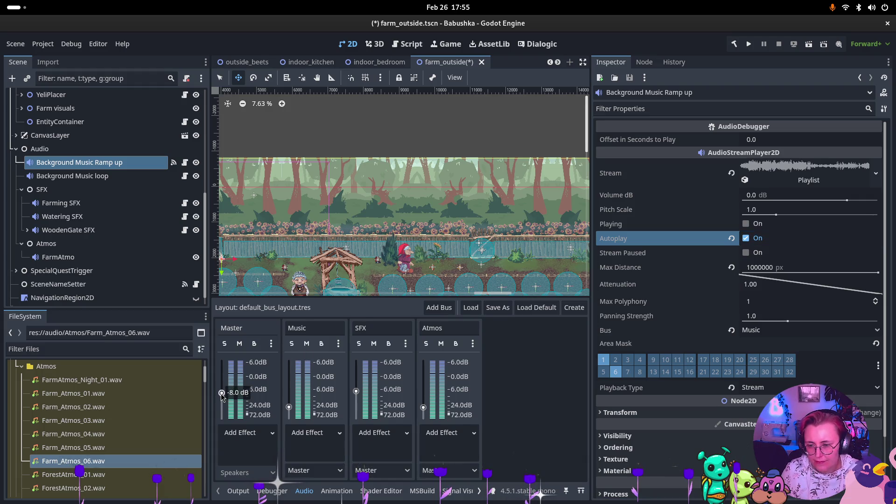
key(super)
click(515, 160)
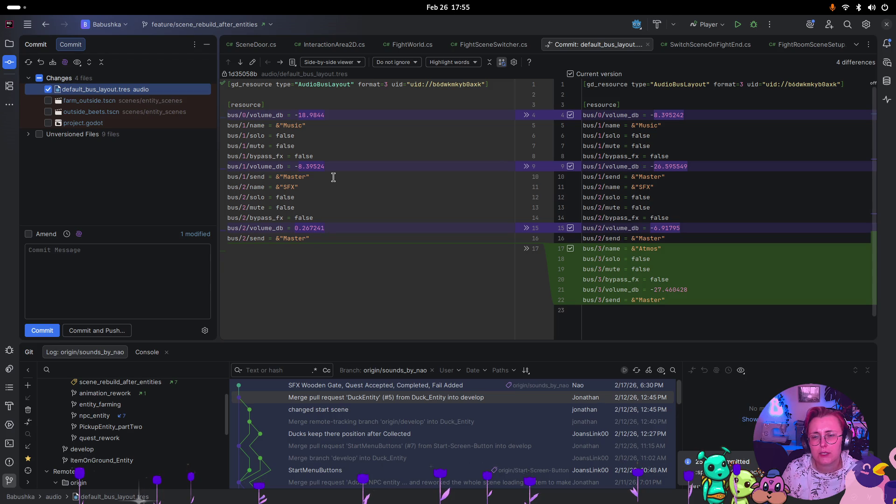
key(super)
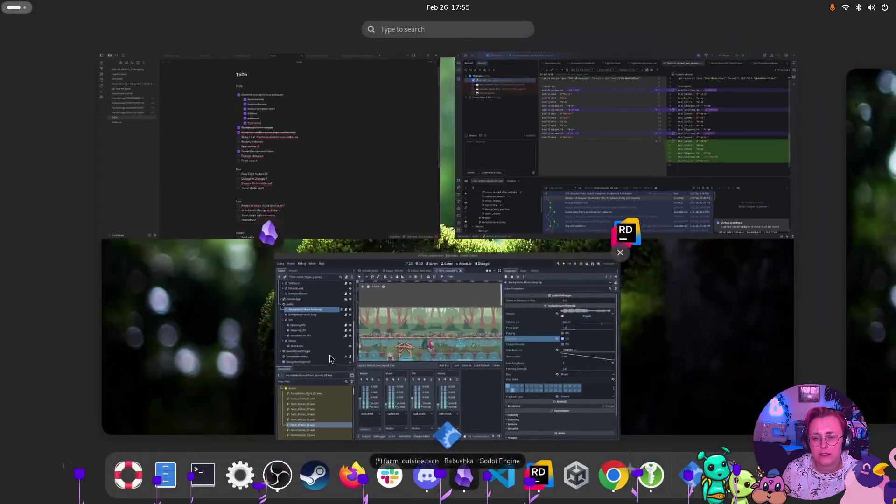
click(329, 359)
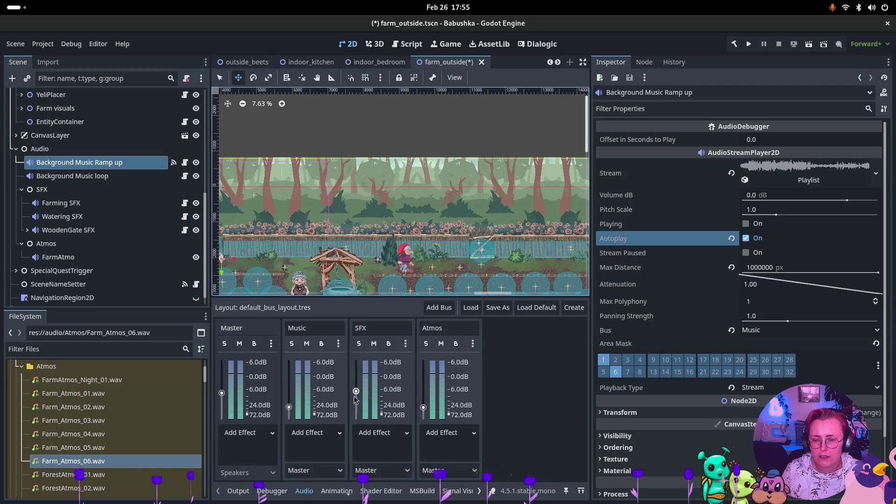
- Set the Music bus to about -19 dB, trim SFX slightly, then save and run with F6
mouse_move(289, 408)
drag(288, 408, 289, 405)
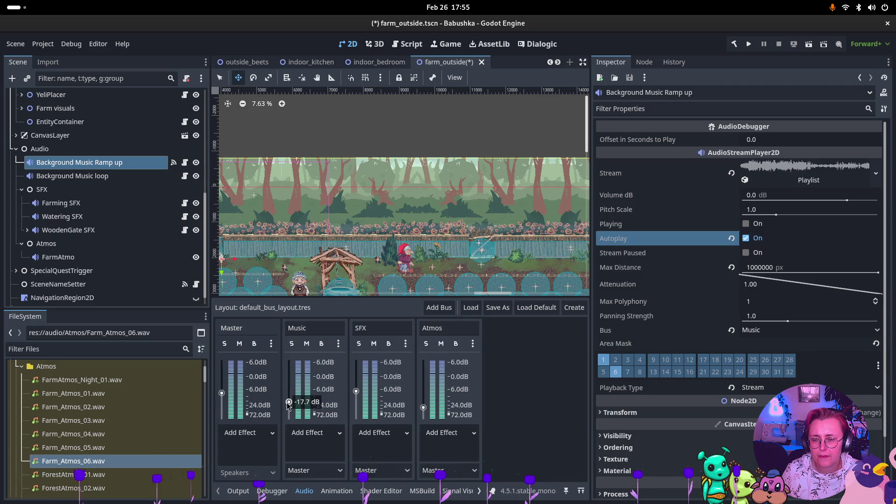
drag(287, 403, 287, 405)
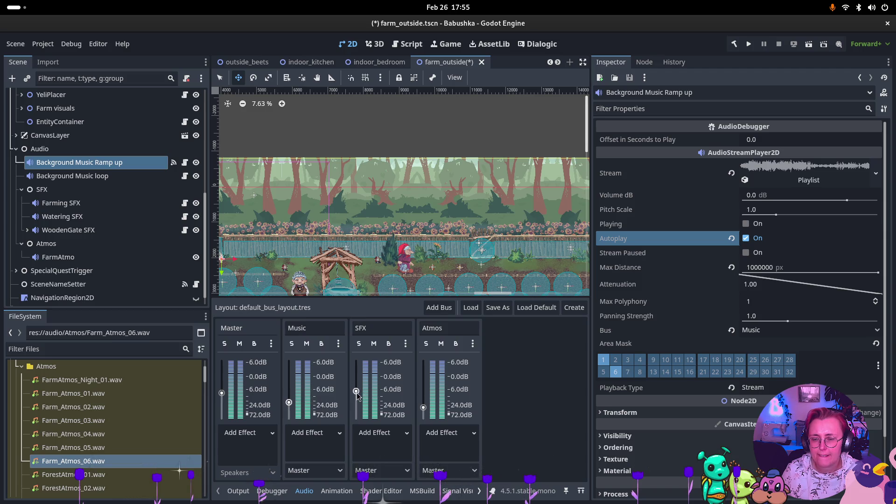
drag(356, 392, 356, 394)
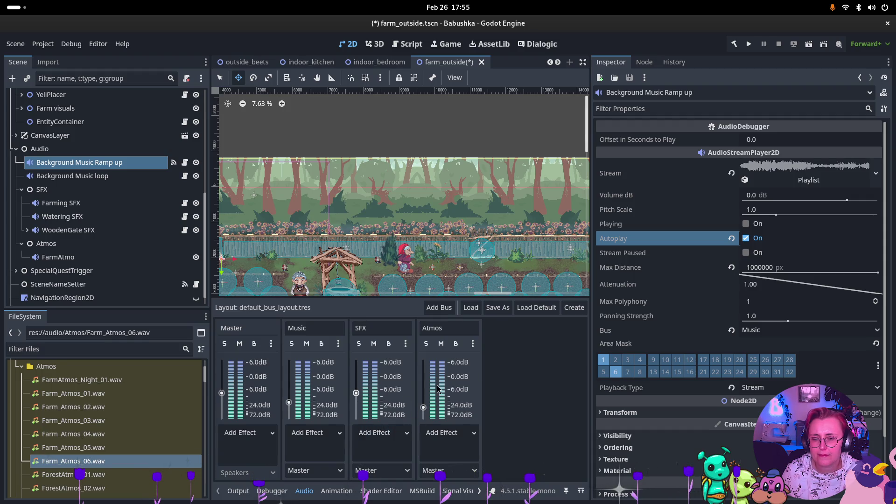
key(F6)
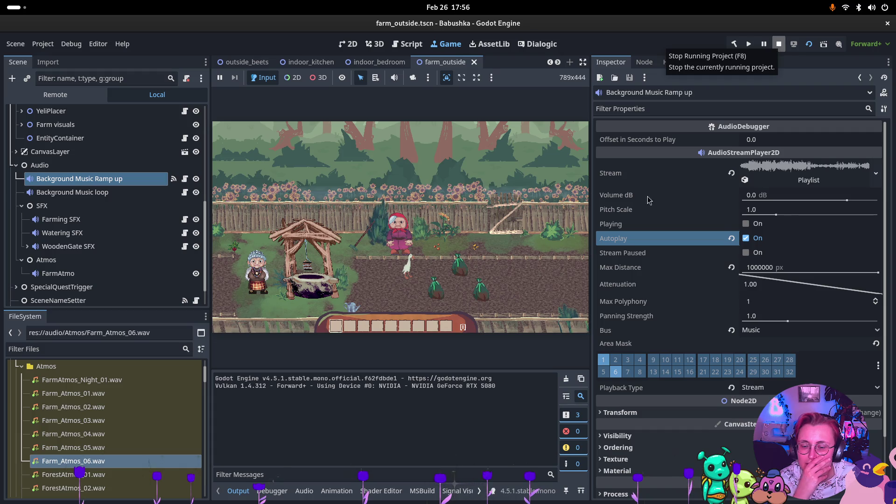
- Check the four-bus audio mixer while the game runs, then stop it with F8
click(304, 492)
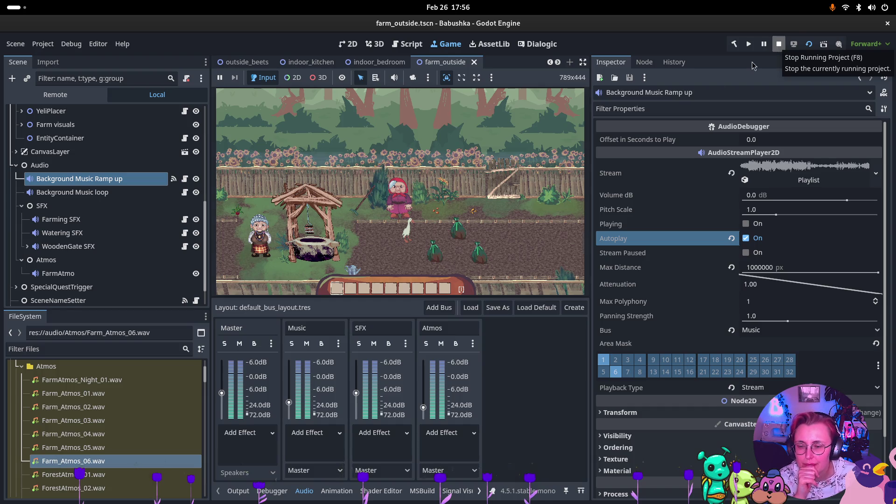
key(F8)
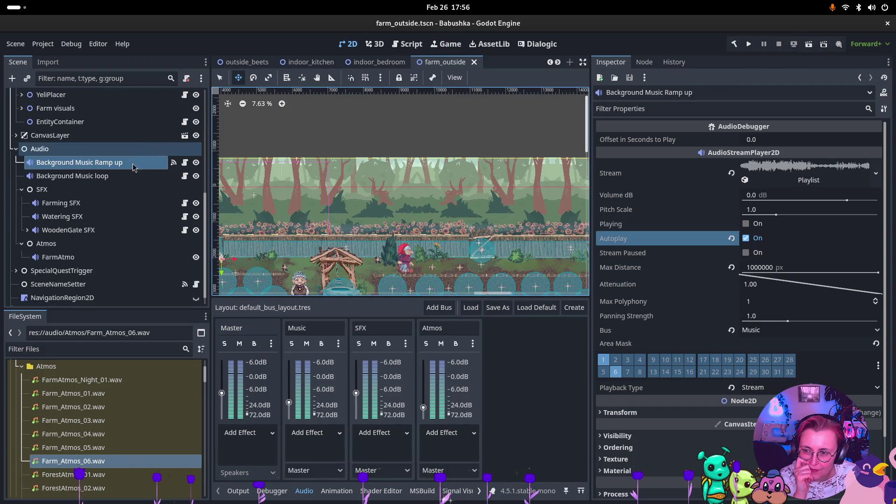
- Raise the Atmos bus to about 0 dB and run the farm_outside scene again
drag(424, 408, 424, 376)
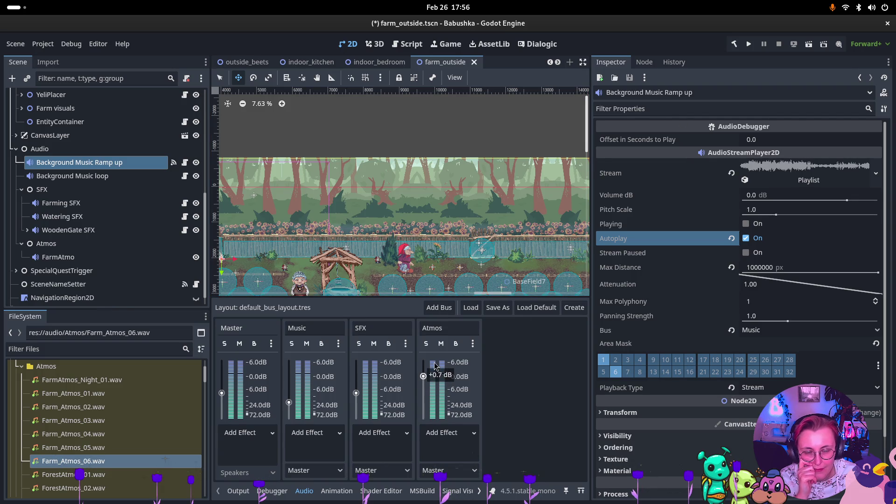
click(810, 45)
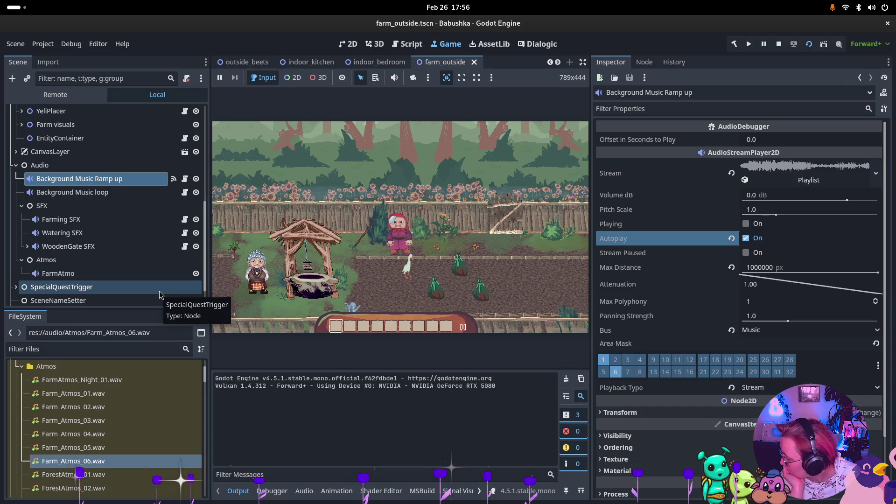
- Show the bus mixer, inspect FarmAtmo and Background Music loop, then switch to the Remote tree
click(307, 492)
click(58, 275)
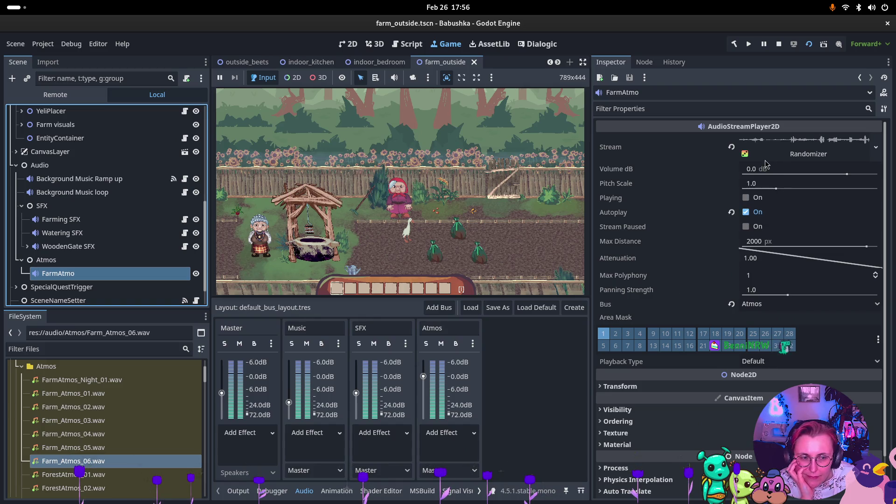
click(72, 192)
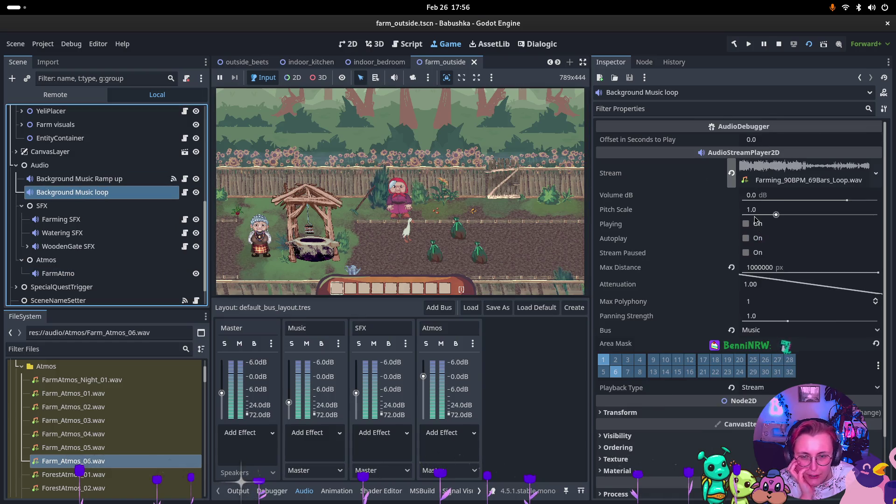
click(63, 102)
- Expand Farm_outside and Audio in the live tree and inspect Background Music loop
click(70, 288)
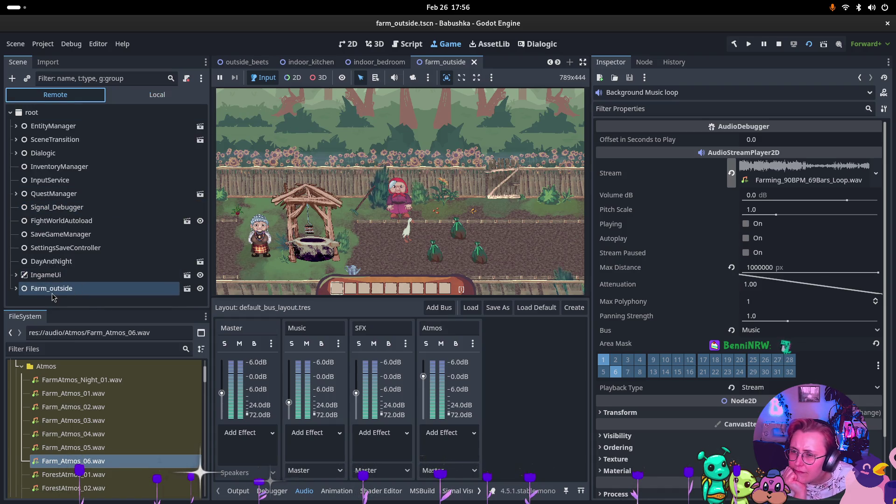
click(16, 289)
scroll(60, 242, down, 4)
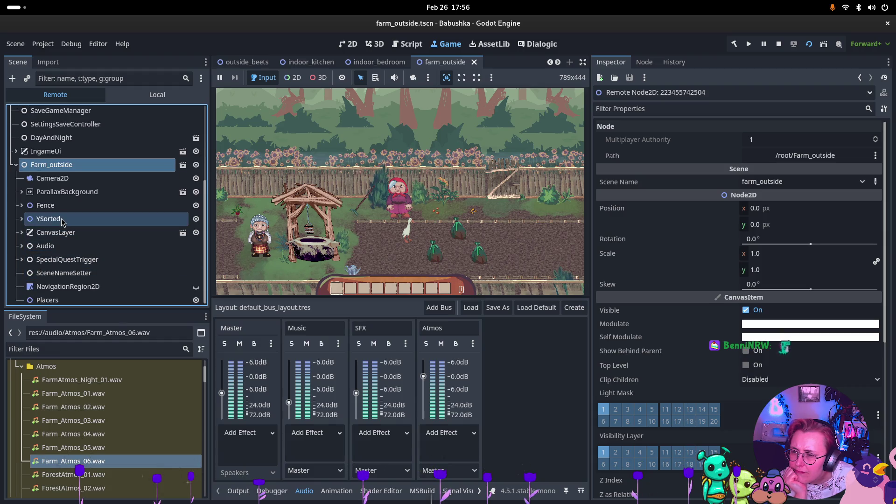
scroll(67, 287, down, 1)
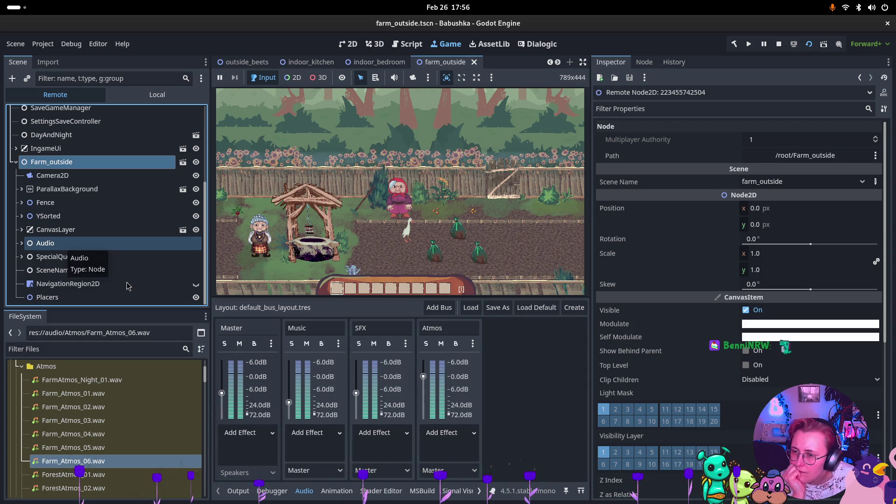
click(22, 246)
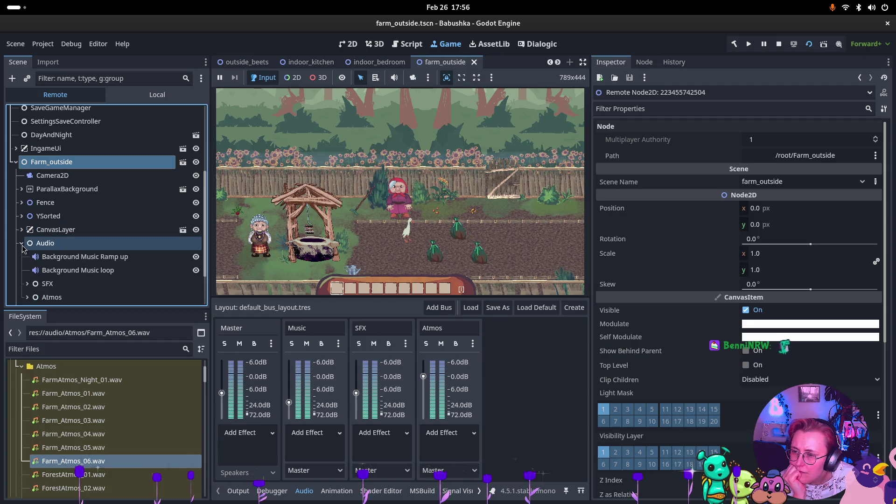
click(75, 270)
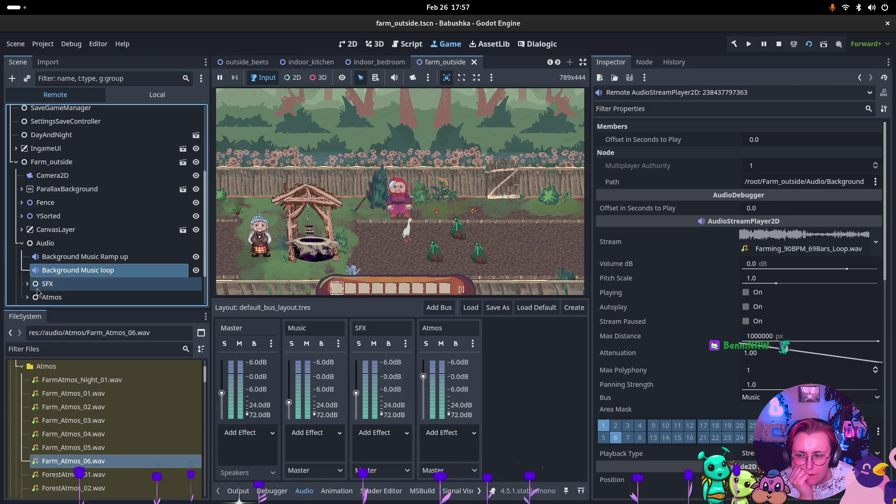
- Expand Atmos to confirm FarmAtmo is playing, revisit Background Music loop, and focus the game
scroll(105, 258, down, 2)
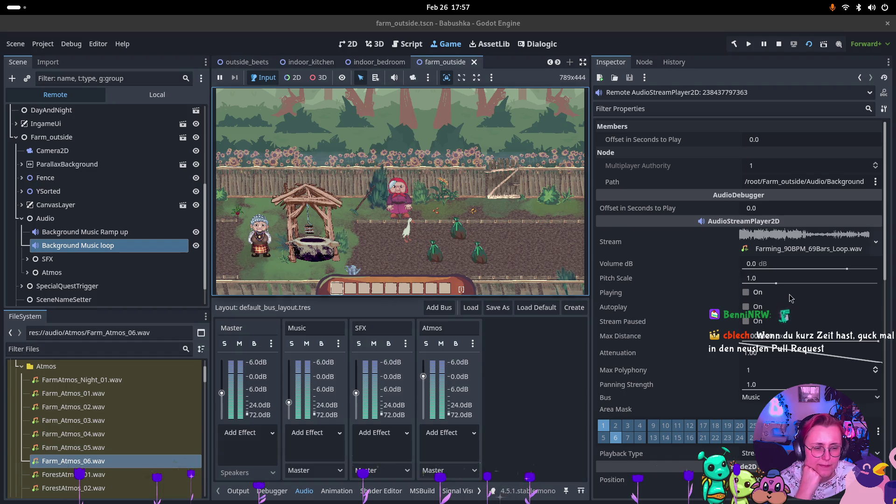
scroll(780, 288, down, 3)
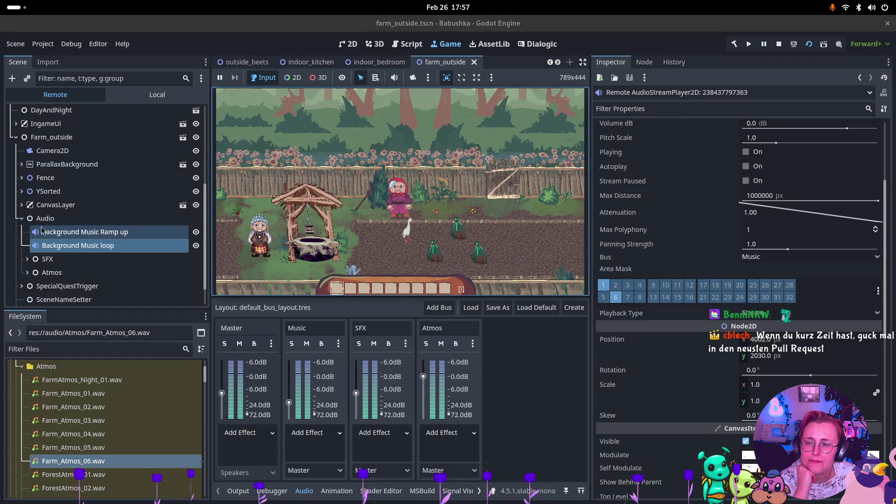
click(27, 272)
click(60, 286)
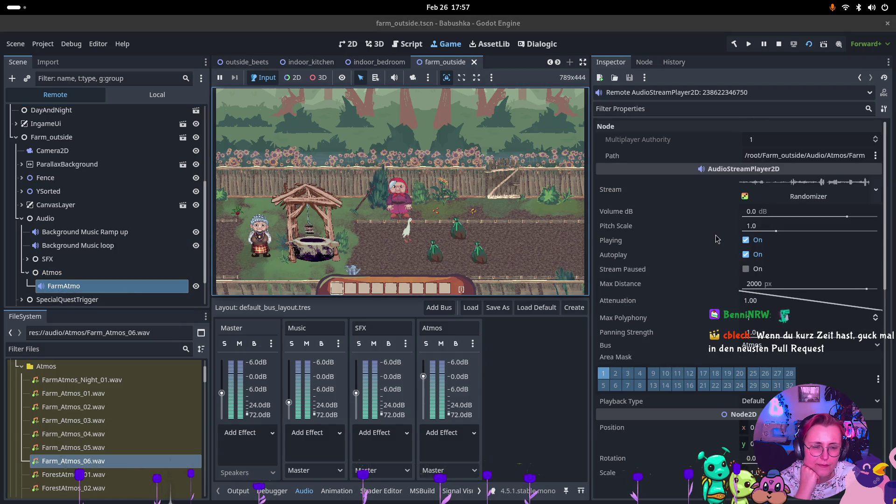
click(145, 248)
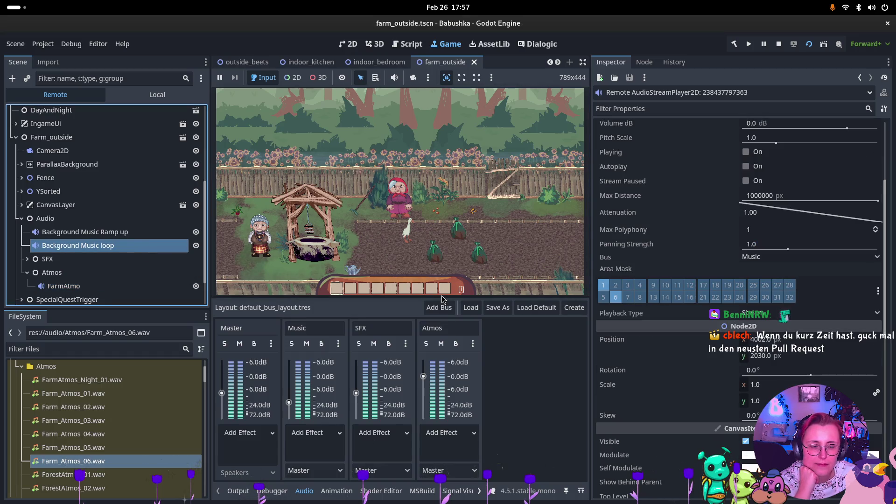
scroll(719, 291, up, 3)
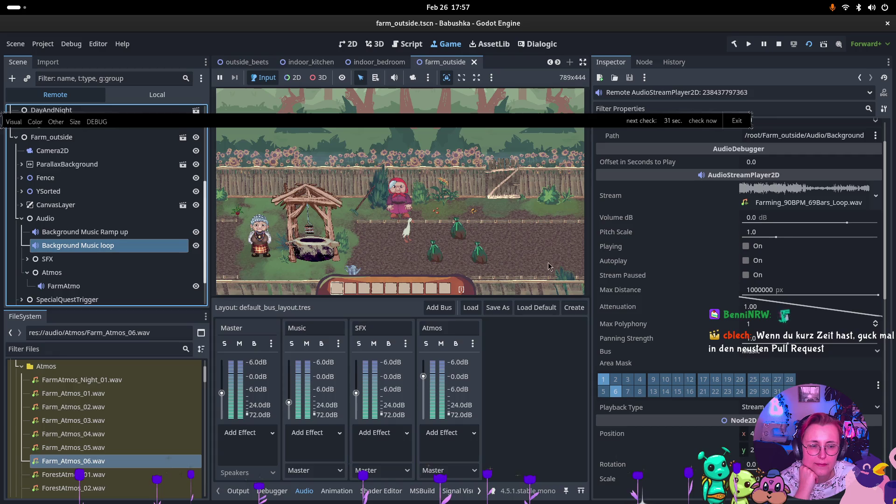
click(487, 257)
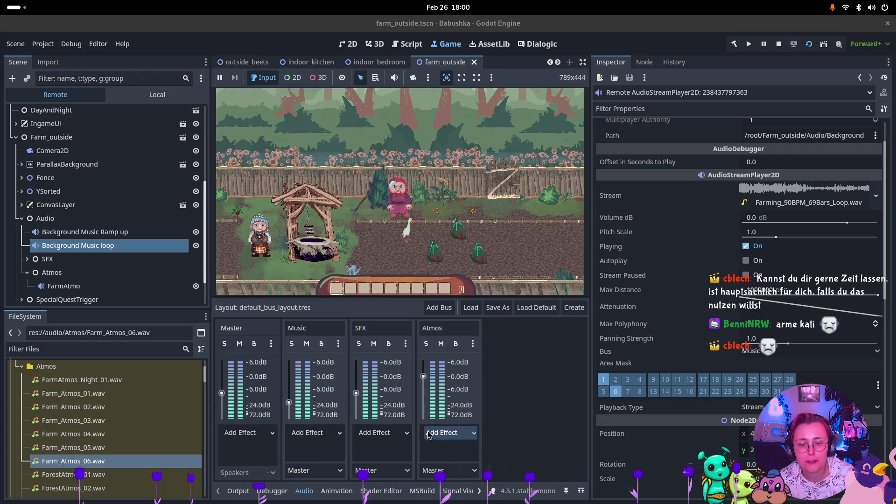
- Switch on Playing for the live FarmAtmo node in the Remote tree, then stop the game
click(70, 286)
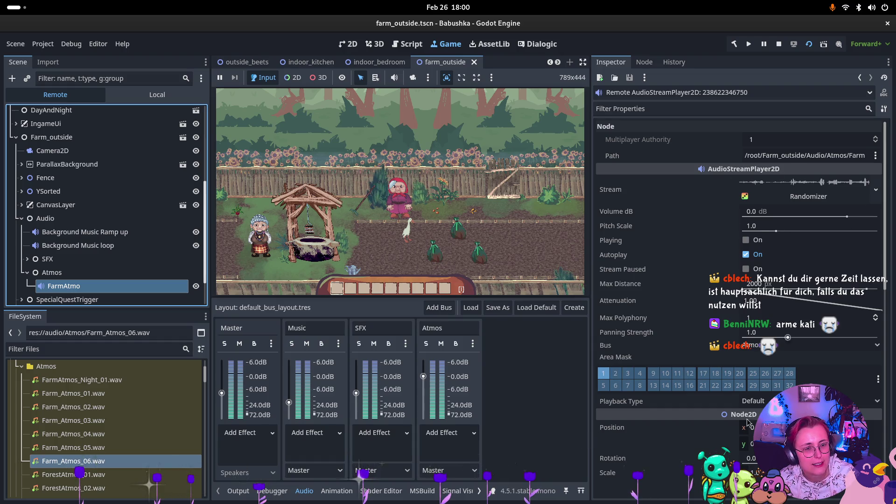
click(746, 240)
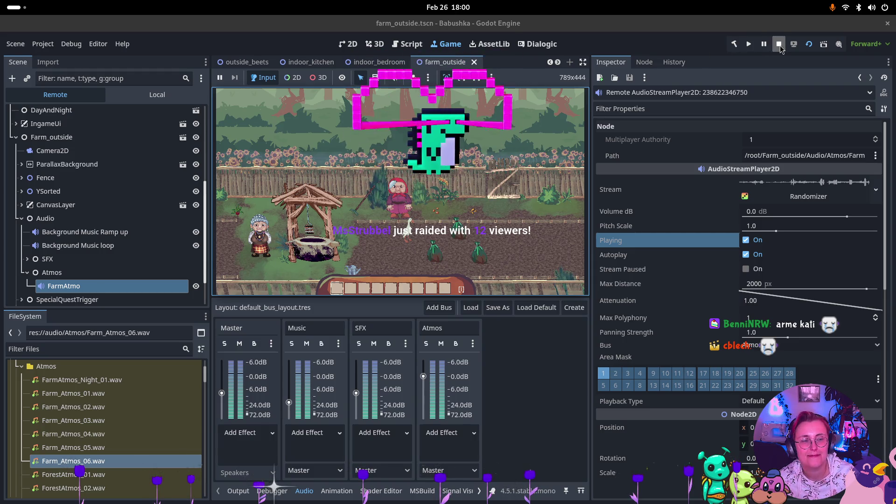
key(F8)
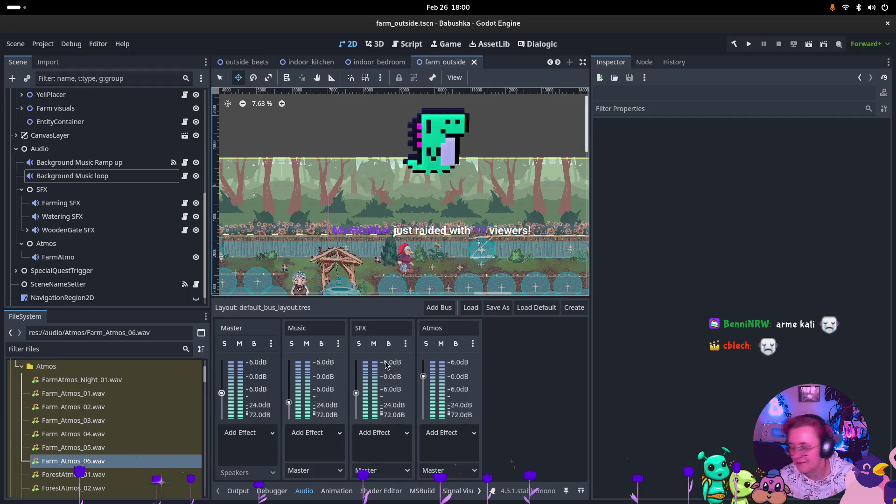
key(super)
key(super)
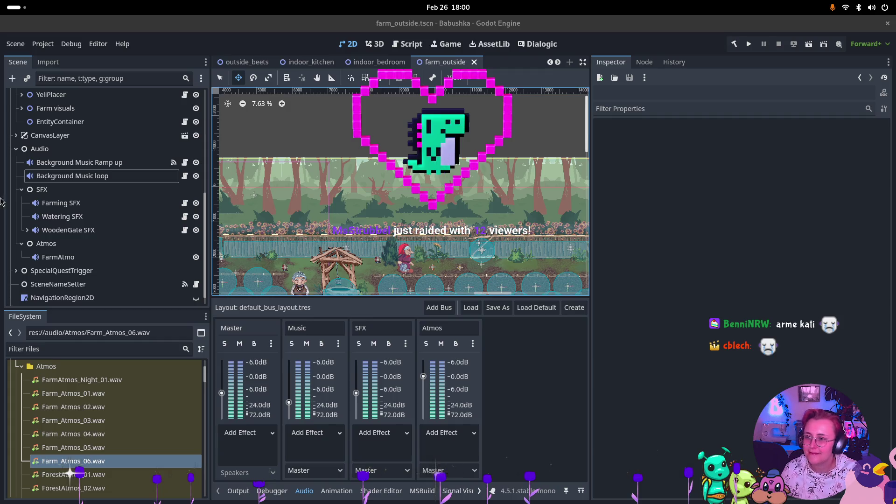
key(super)
key(super)
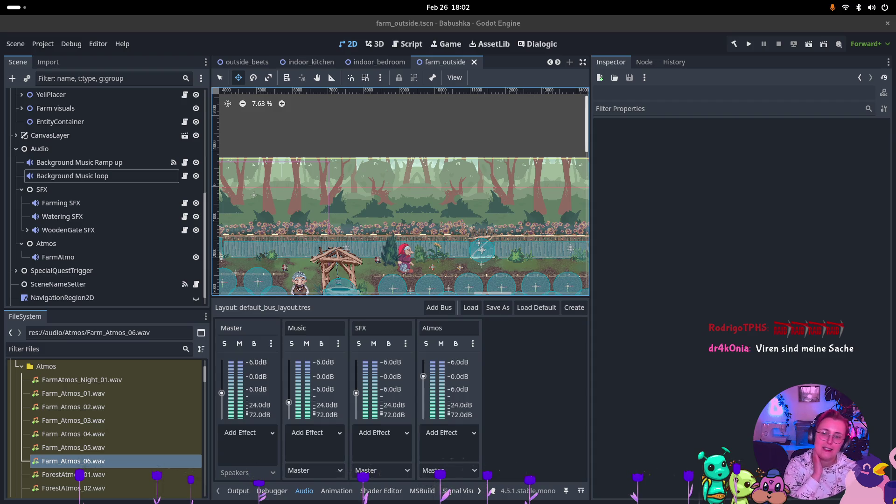
click(60, 257)
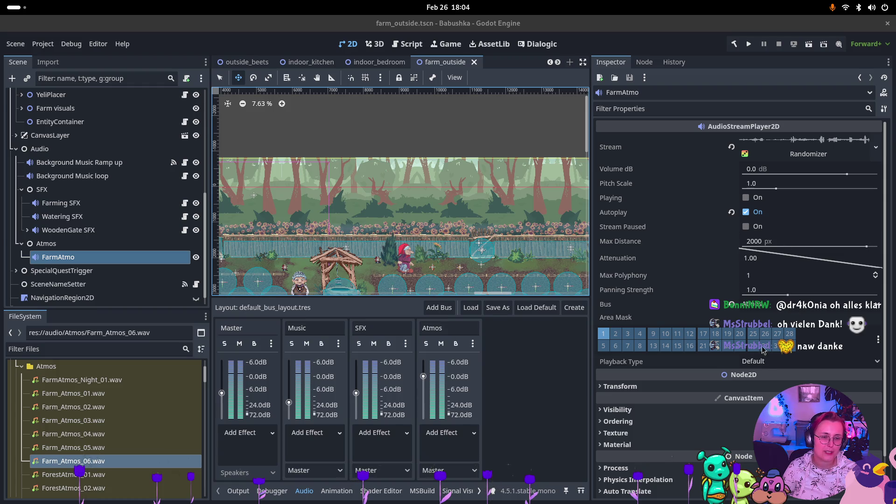
- Set FarmAtmo's playback type to Stream and run the farm scene
click(768, 364)
click(762, 389)
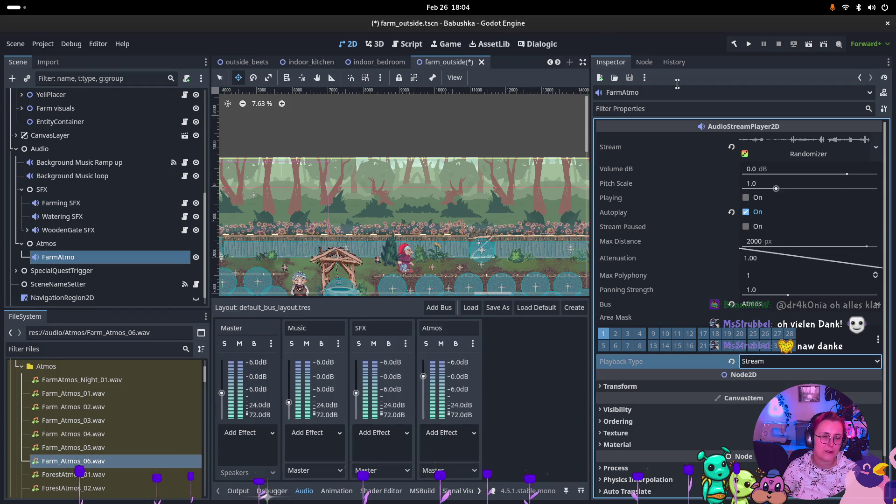
click(809, 46)
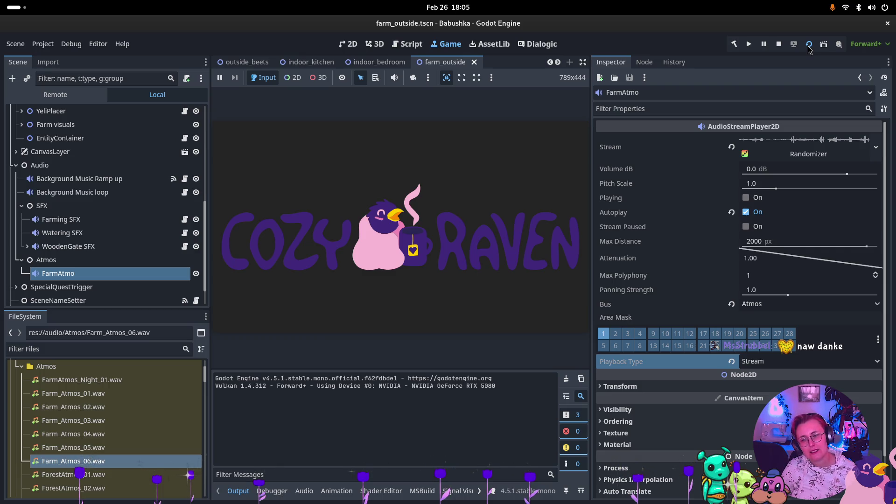
- Stop the game and turn off Autoplay for Background Music Ramp up
click(779, 44)
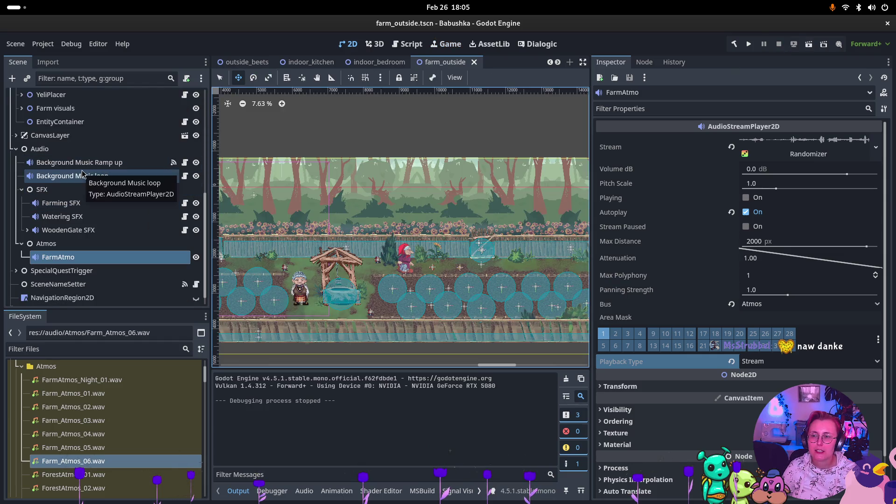
click(79, 162)
click(746, 239)
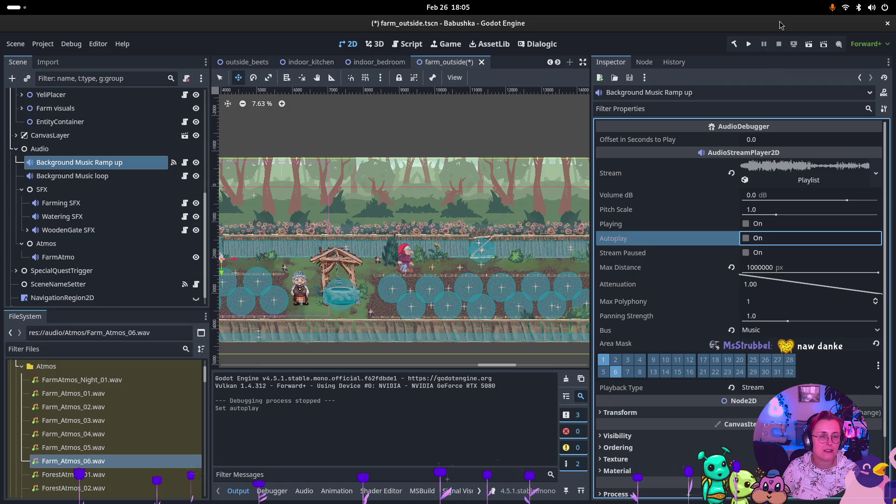
click(809, 44)
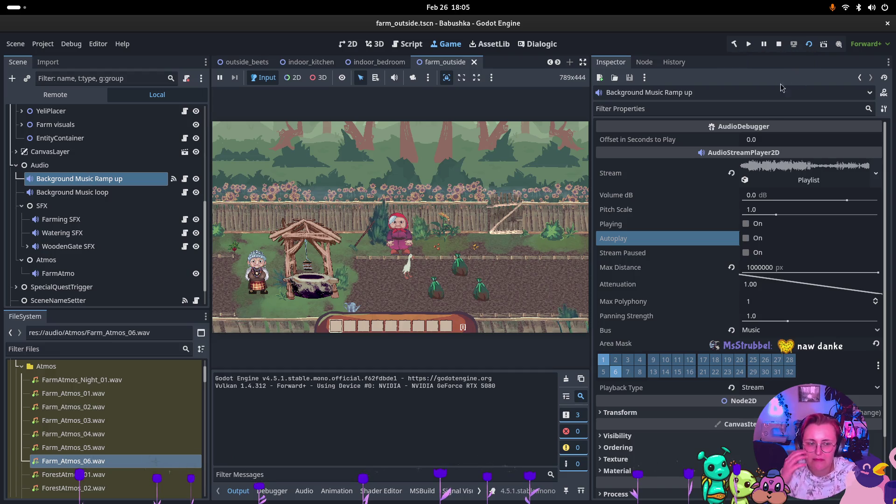
click(56, 275)
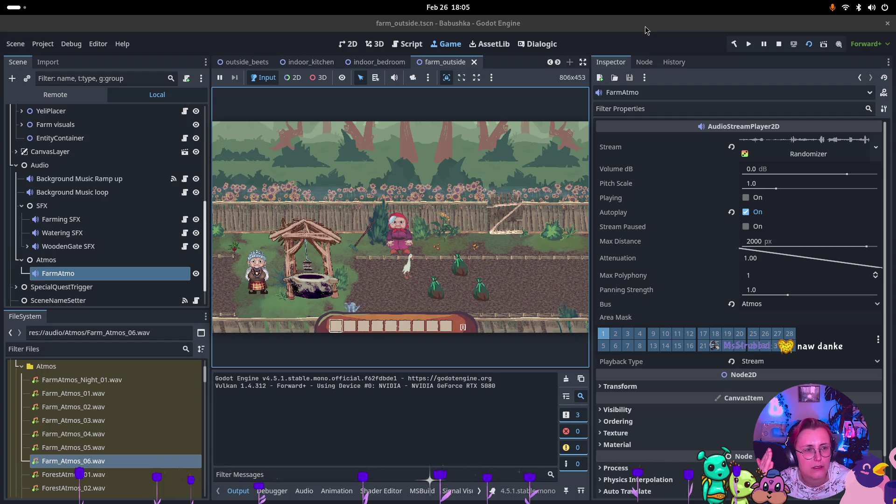
click(778, 44)
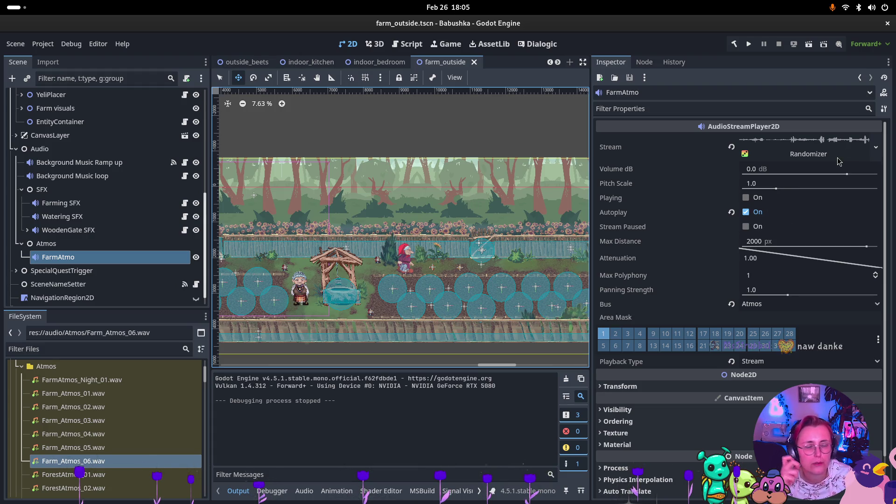
click(871, 152)
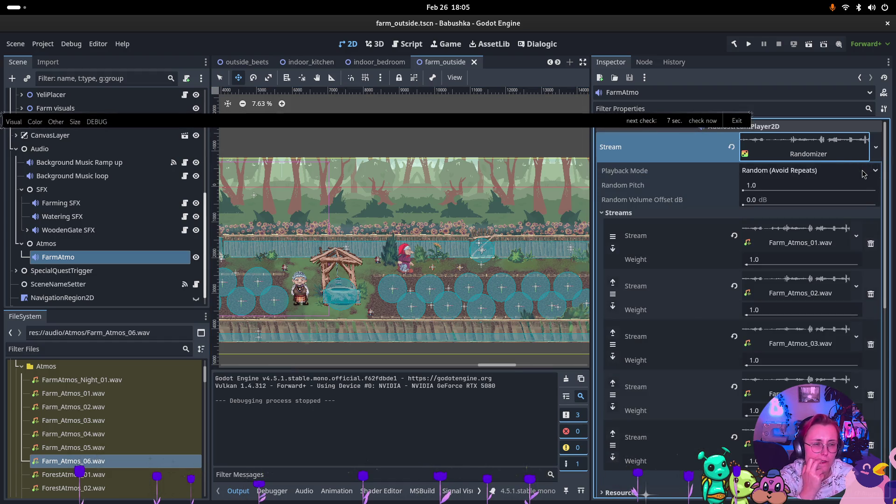
- Set the Randomizer playback mode to Random and run the farm scene
click(865, 171)
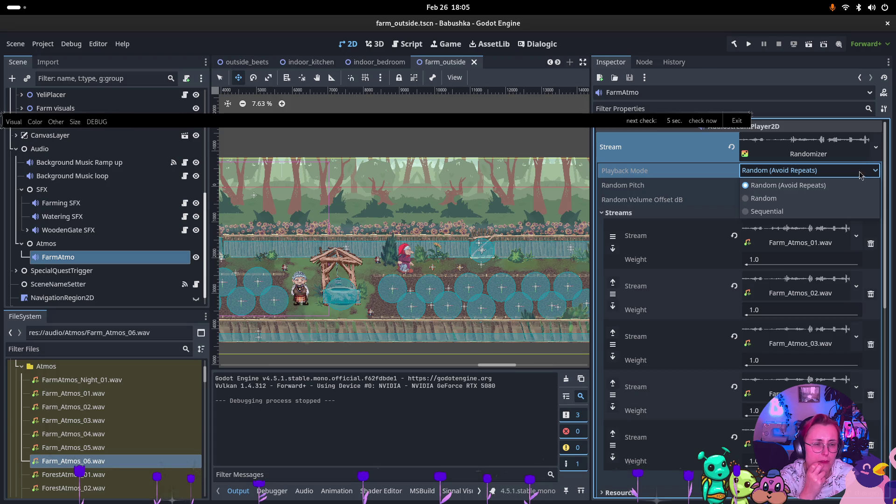
click(746, 200)
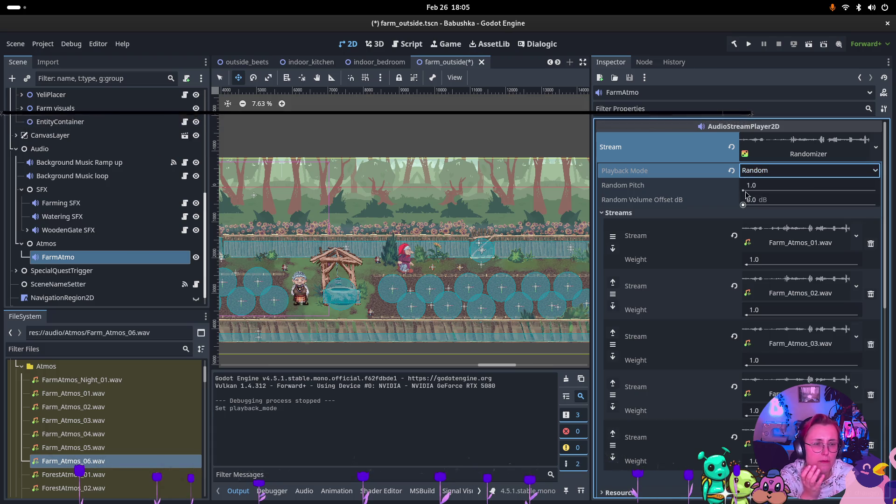
click(809, 45)
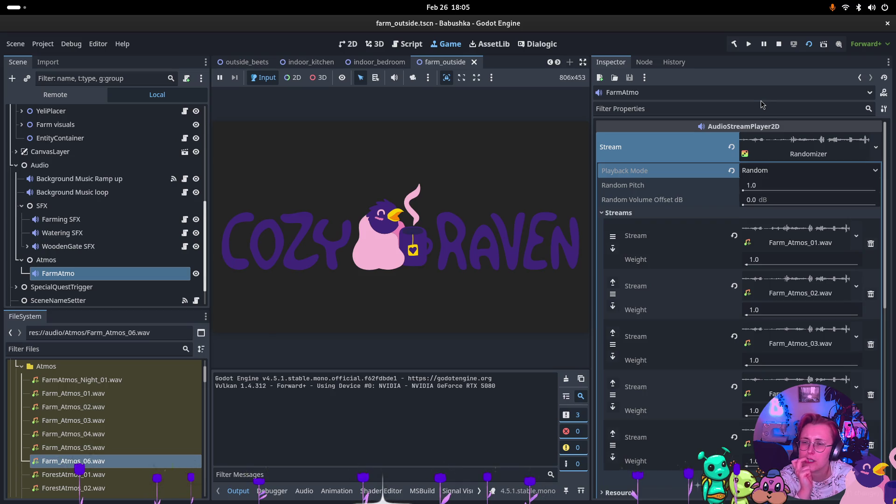
- Select Background Music Ramp up, then switch from the running game to JetBrains Rider
click(140, 180)
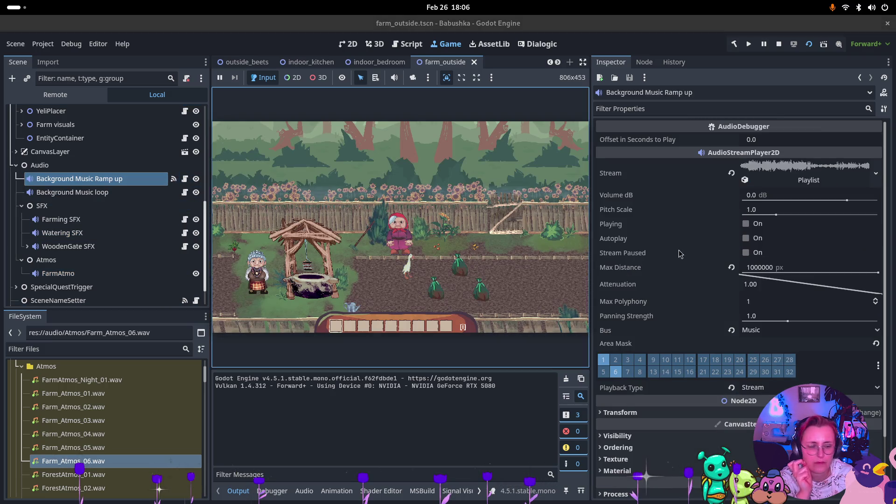
scroll(686, 257, down, 3)
click(526, 179)
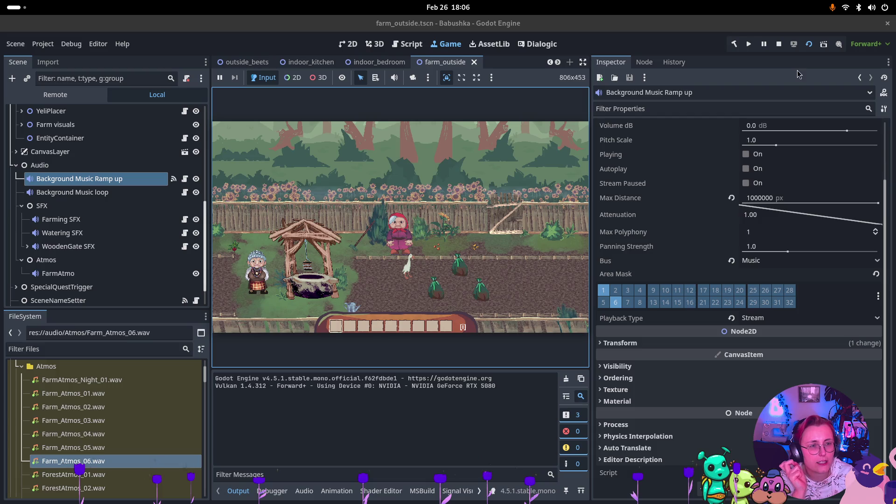
key(alt+Tab)
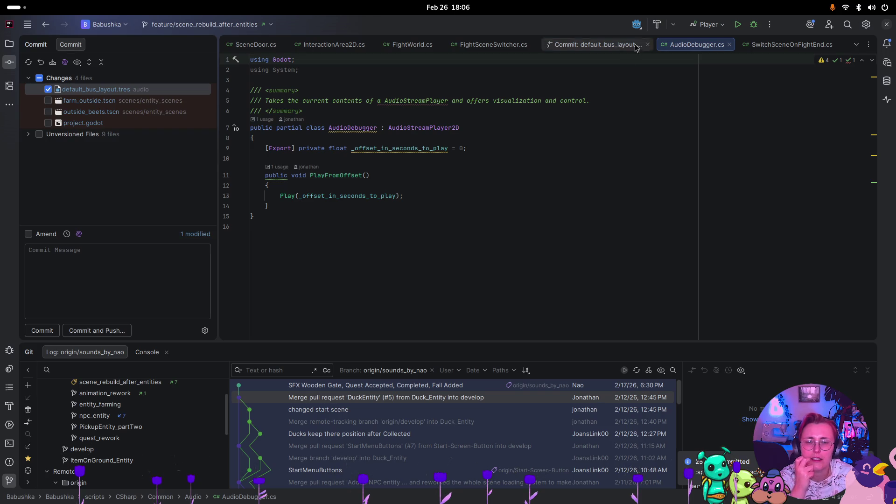
- Close the AudioDebugger.cs and bus layout diff tabs, then reselect FarmAtmo back in Godot
click(729, 45)
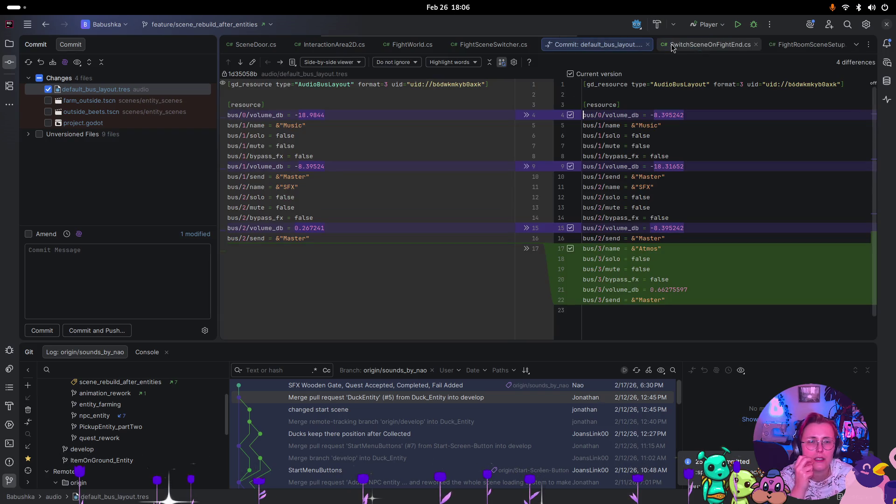
click(652, 45)
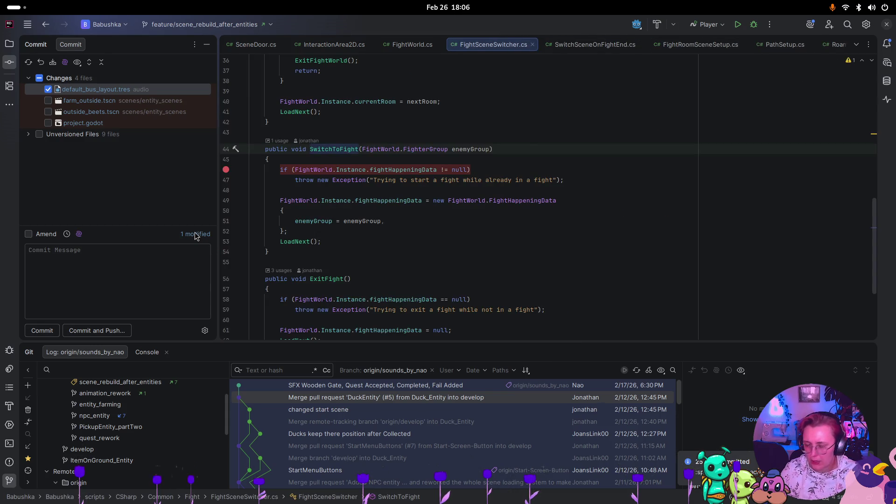
key(super)
click(455, 382)
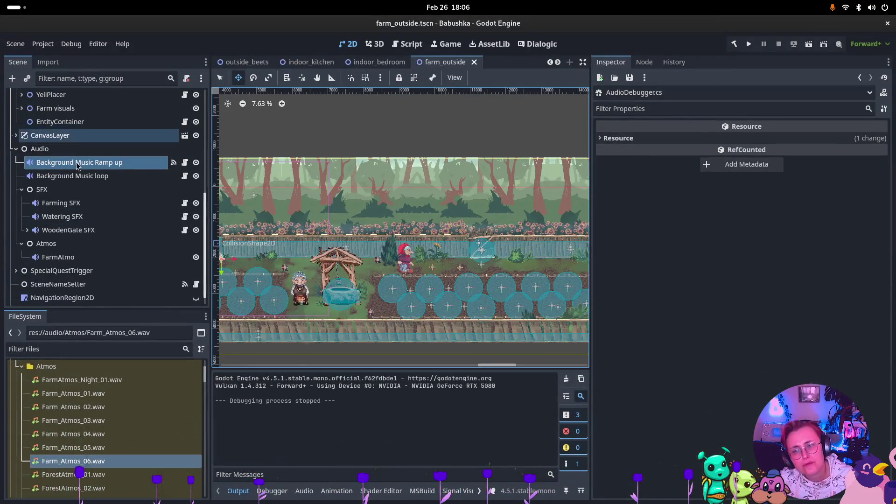
click(72, 257)
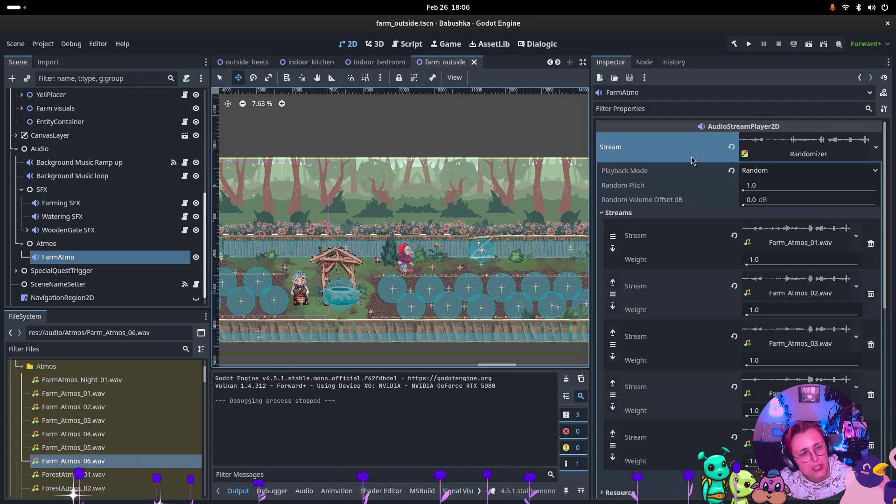
- Replace FarmAtmo's Randomizer stream with Farm_Atmos_01.wav and run the farm scene
scroll(793, 267, down, 5)
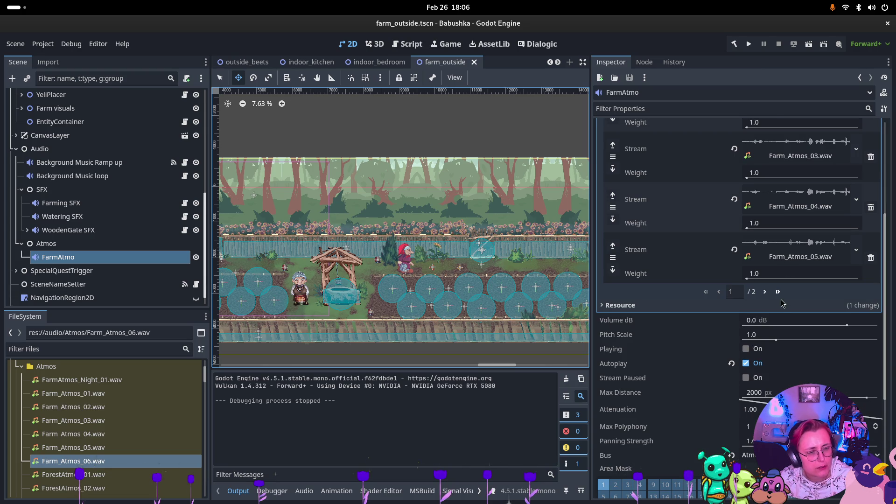
scroll(778, 288, up, 5)
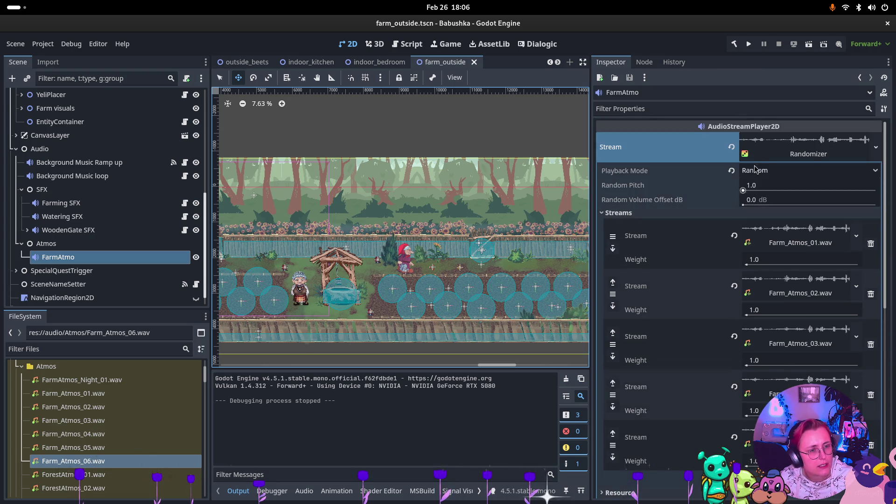
click(732, 147)
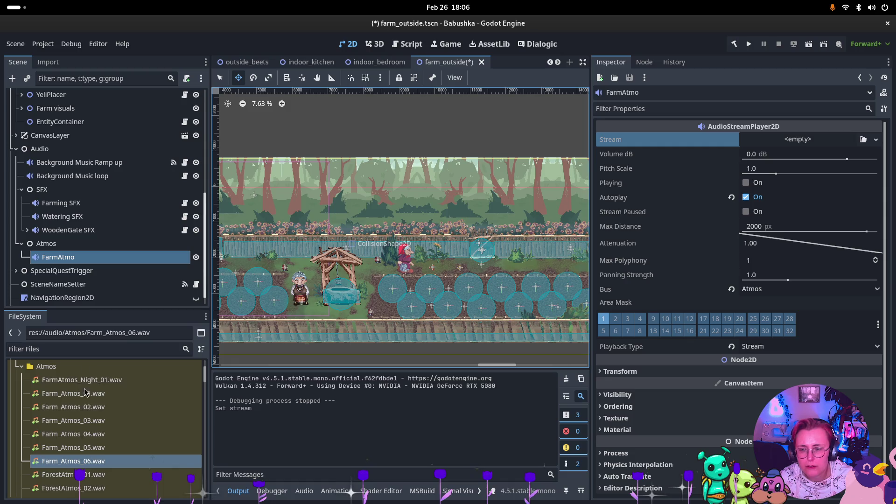
mouse_move(87, 399)
mouse_down()
mouse_move(805, 191)
mouse_move(800, 147)
mouse_up()
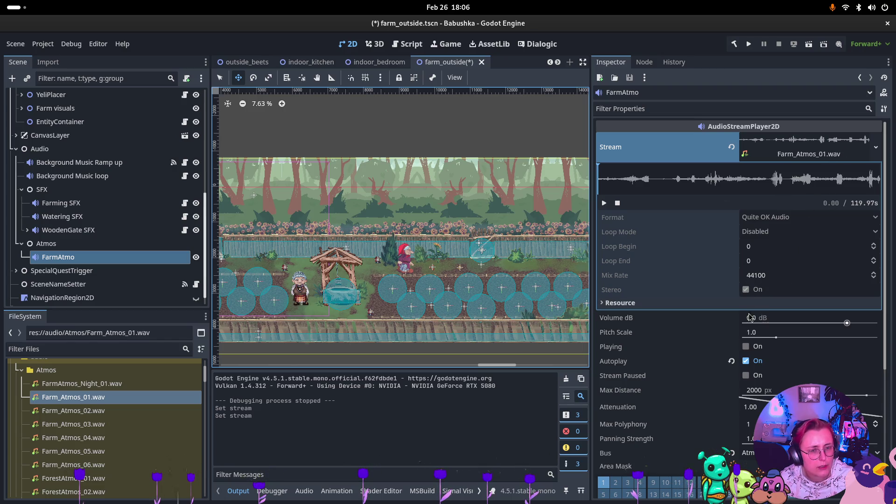
click(809, 43)
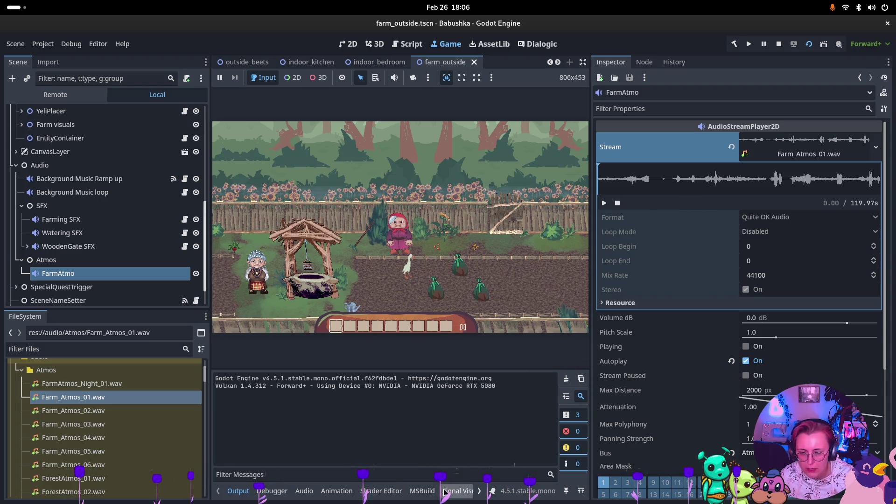
- Show the Audio bus mixer and preview Farm_Atmos_01.wav on FarmAtmo, then stop it
click(305, 491)
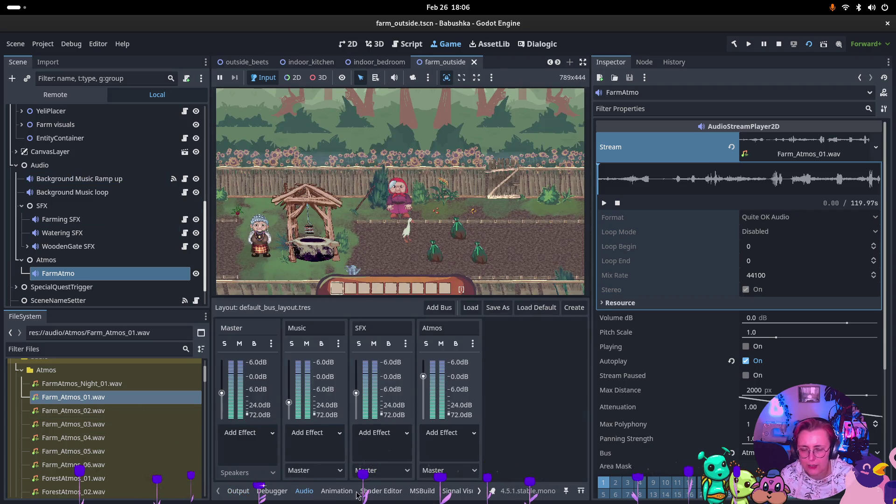
click(746, 348)
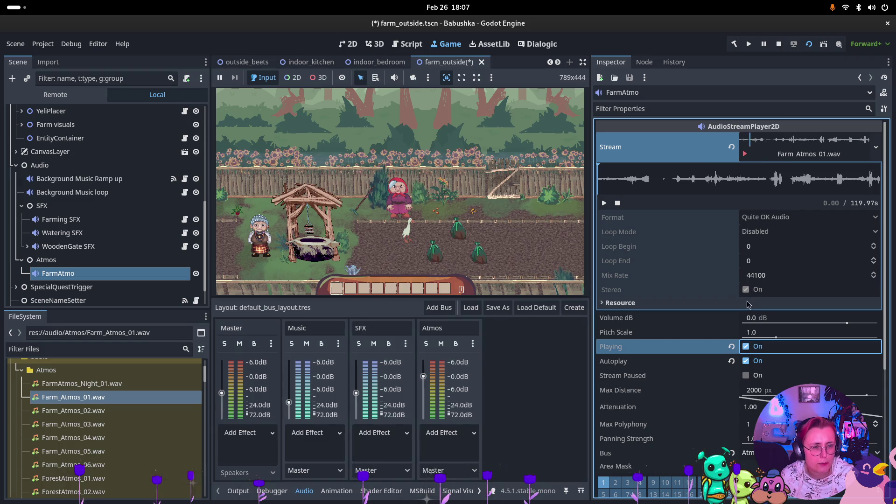
click(745, 346)
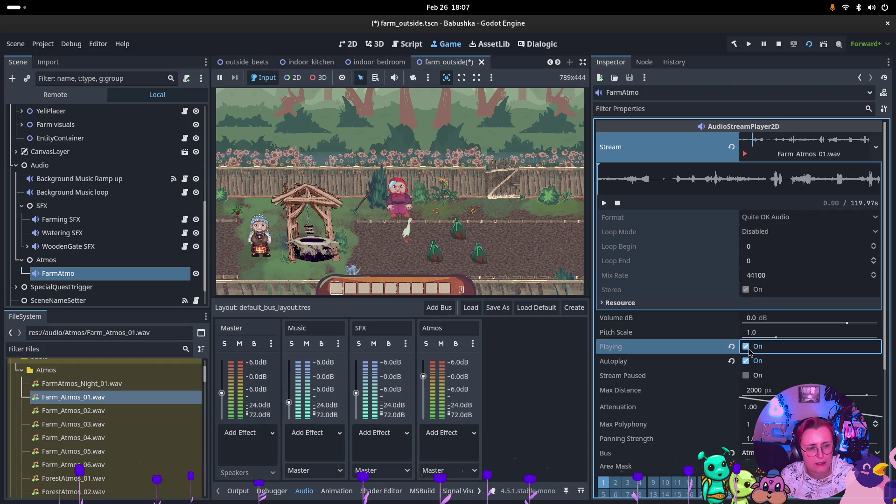
click(72, 192)
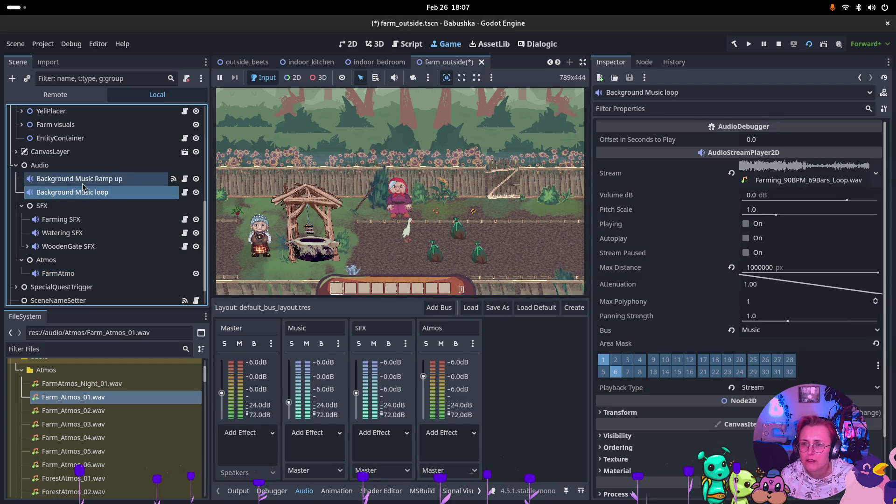
click(745, 225)
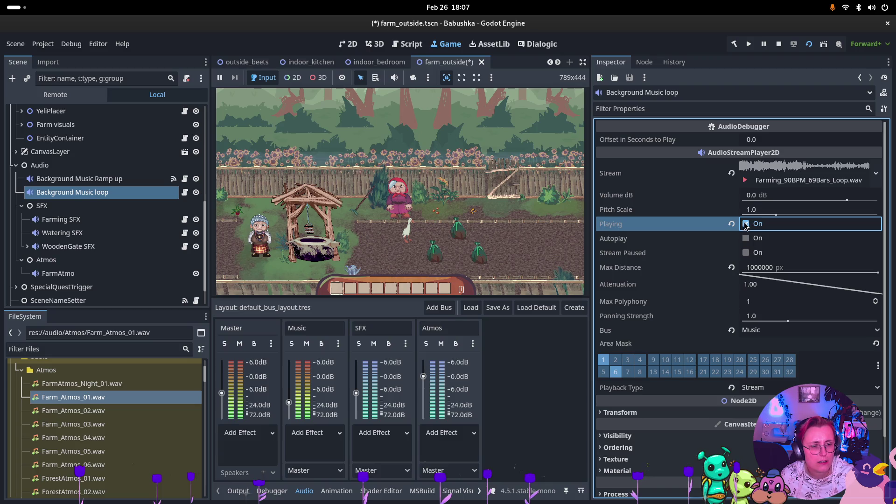
click(746, 225)
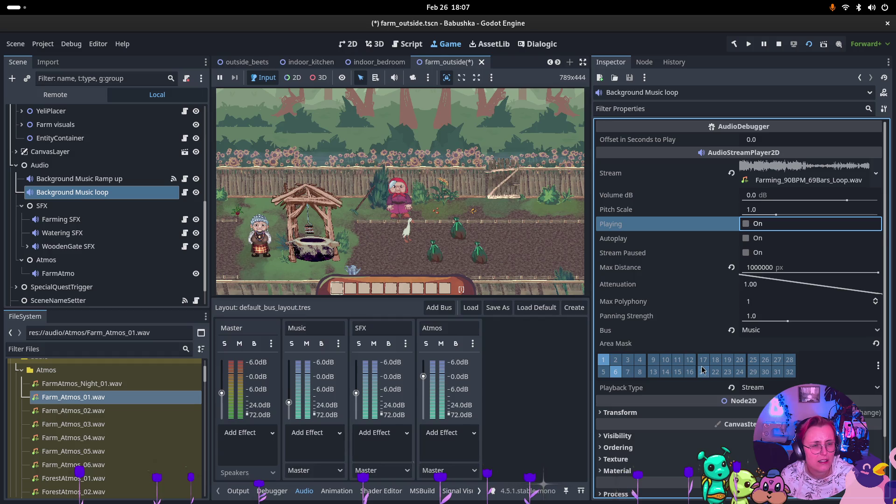
click(106, 278)
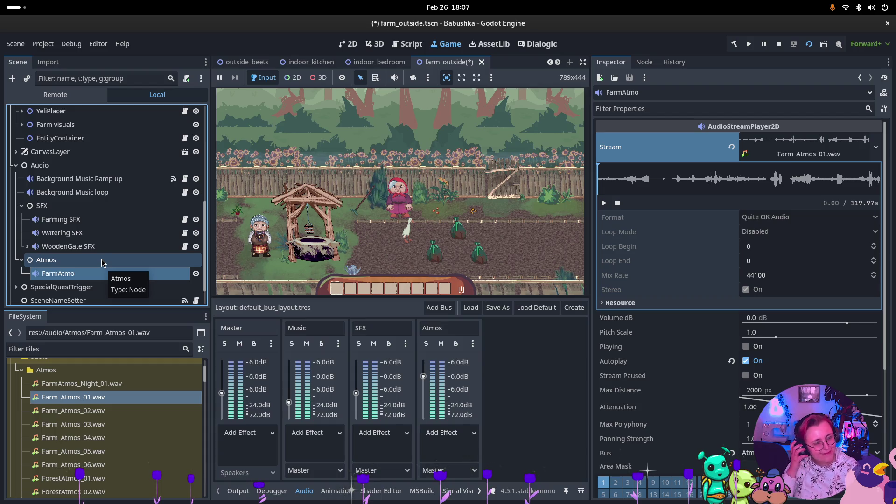
click(149, 180)
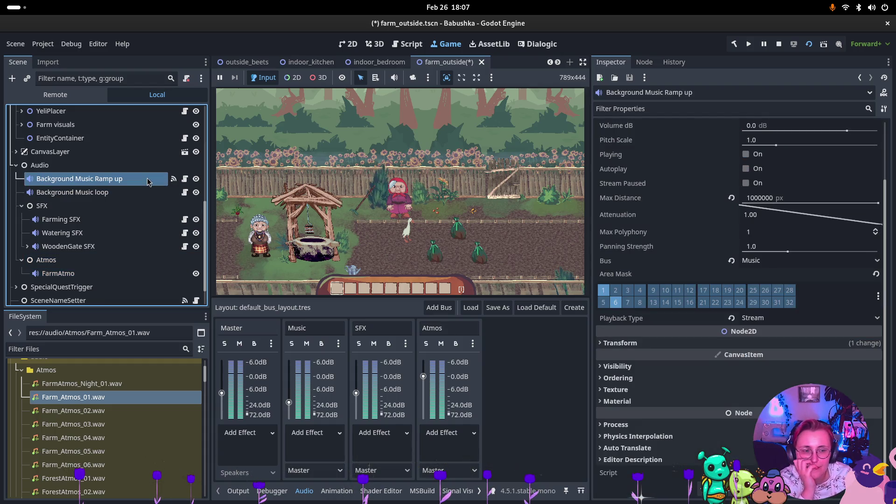
scroll(825, 181, up, 5)
click(782, 177)
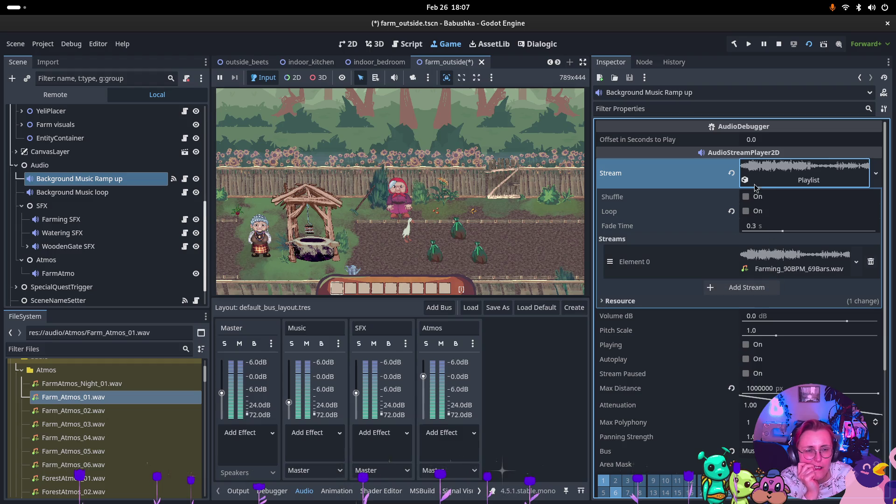
click(745, 344)
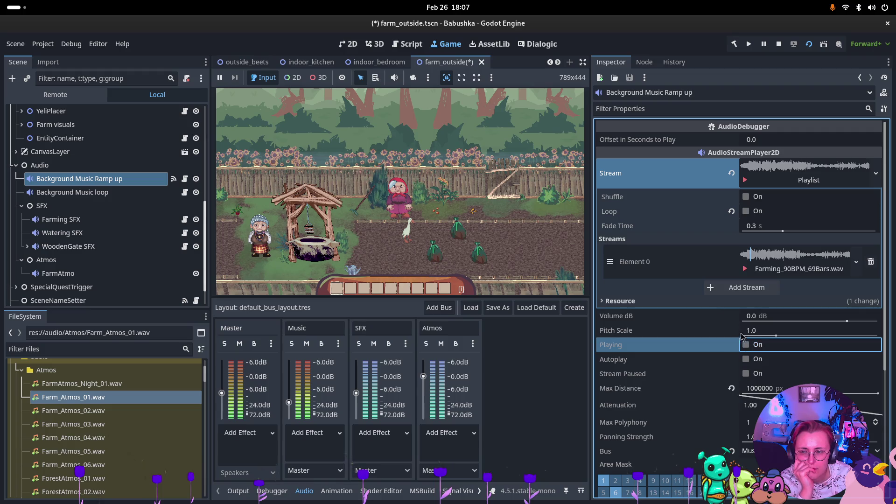
click(58, 274)
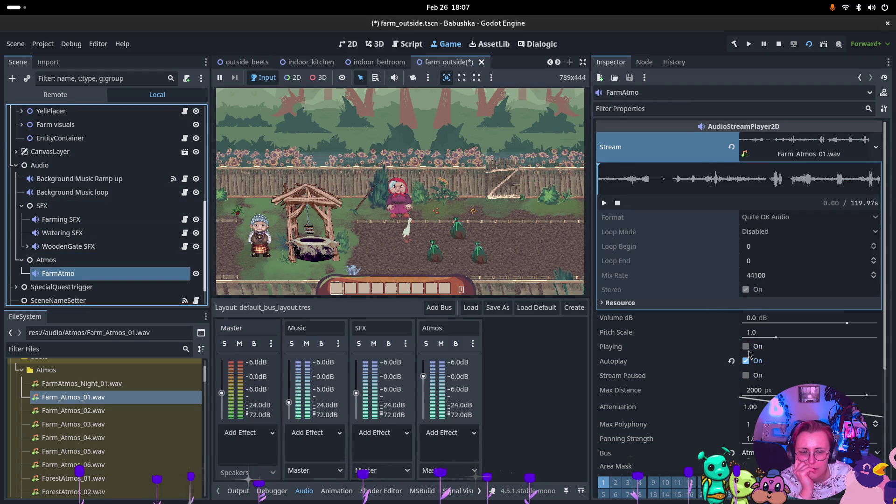
- Preview FarmAtmo in the editor and raise its Volume dB above 0
click(746, 347)
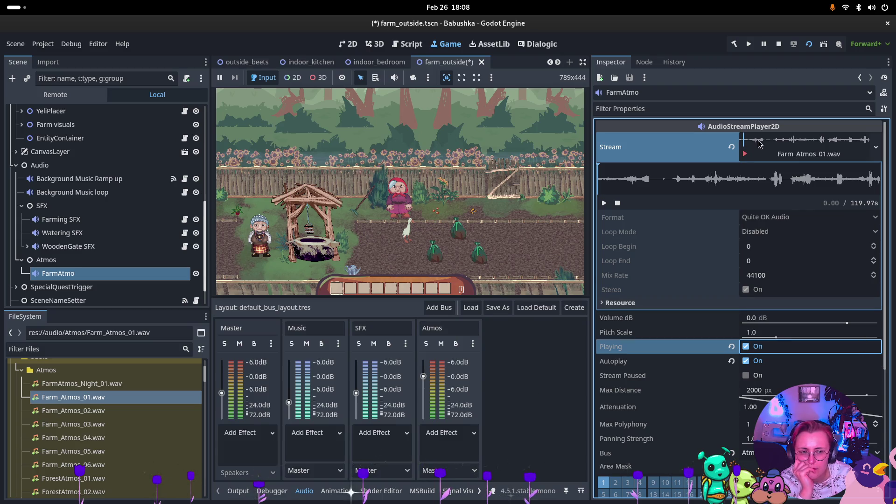
drag(846, 323, 855, 323)
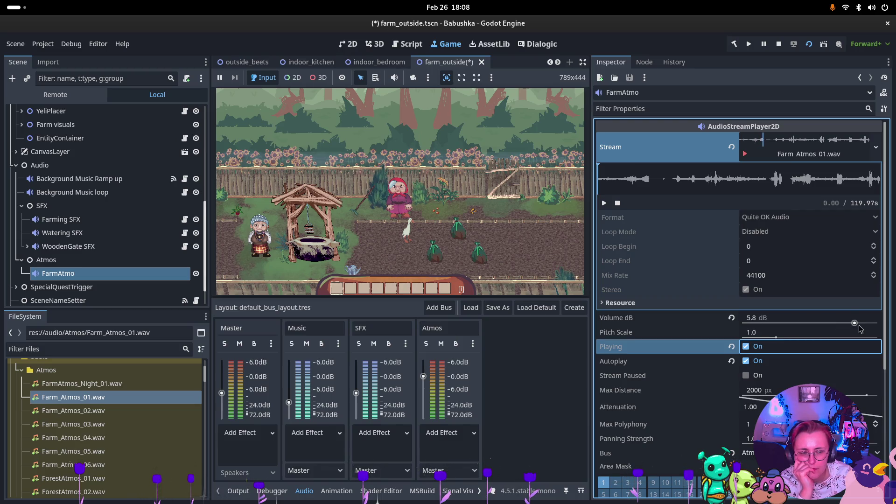
mouse_move(855, 323)
mouse_down()
mouse_move(873, 323)
mouse_move(854, 326)
mouse_up()
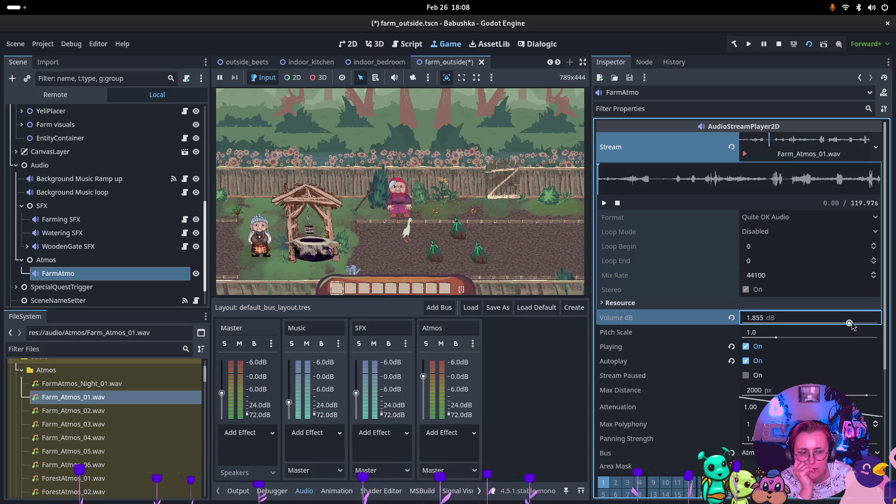
- Revert FarmAtmo's volume to 0 dB and its playback type to Default
click(732, 318)
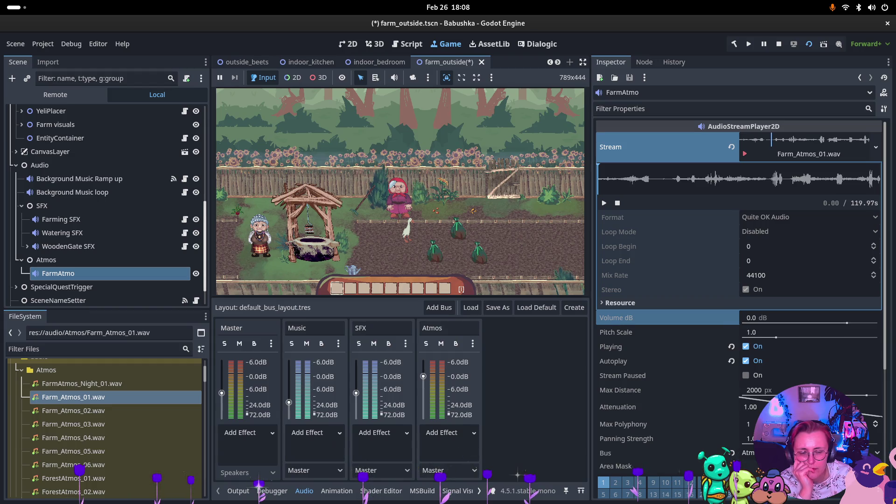
scroll(740, 281, down, 4)
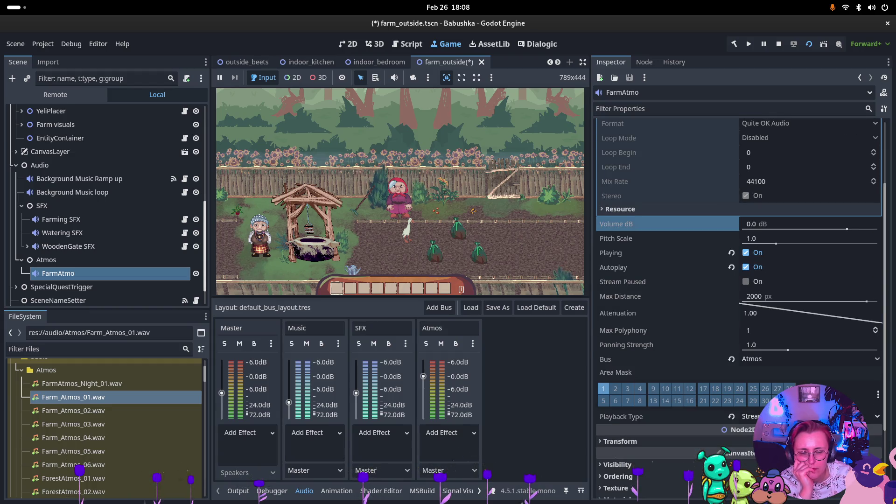
click(732, 416)
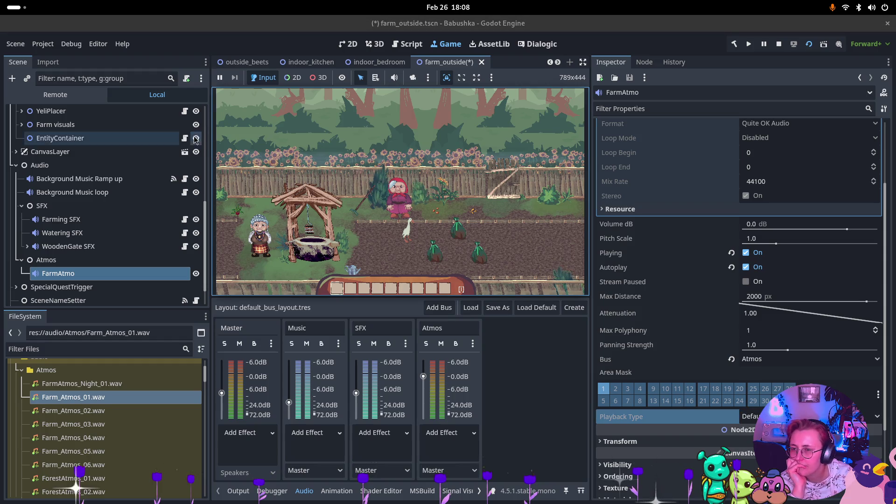
- Compare Farming SFX and Background Music Ramp up, then set FarmAtmo's playback type to Stream
click(61, 220)
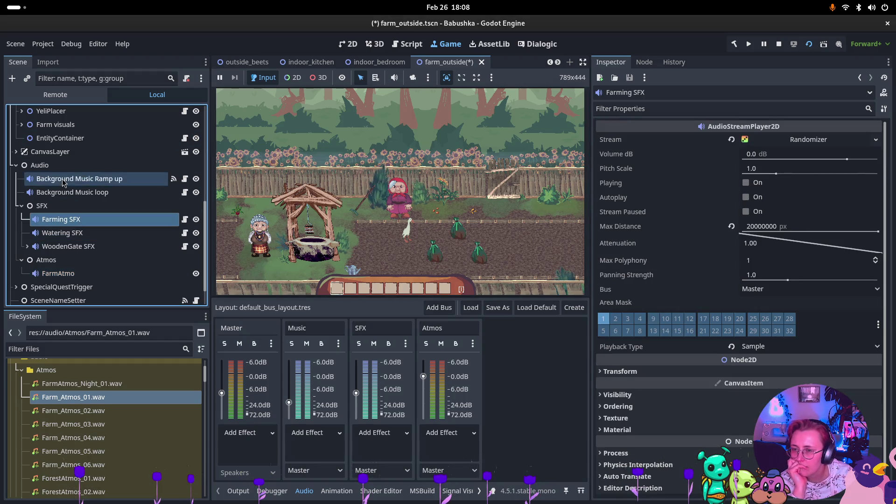
click(79, 179)
scroll(809, 309, down, 4)
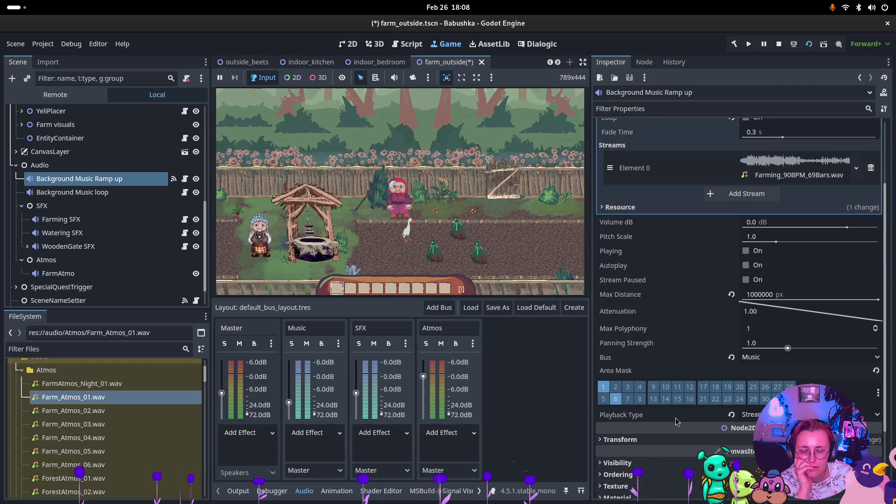
click(61, 220)
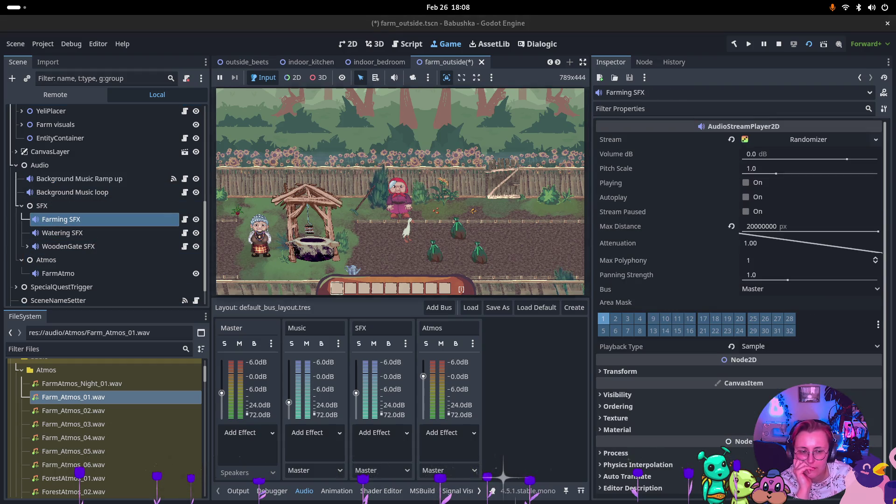
click(58, 274)
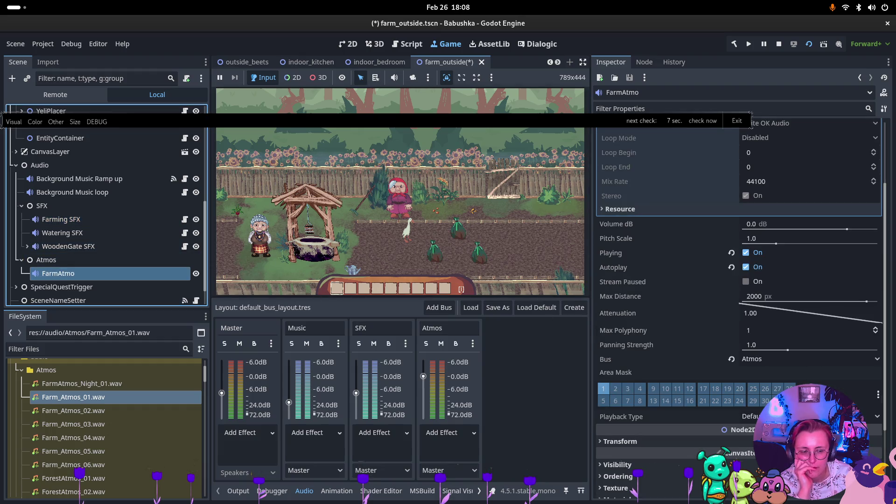
click(752, 416)
click(756, 444)
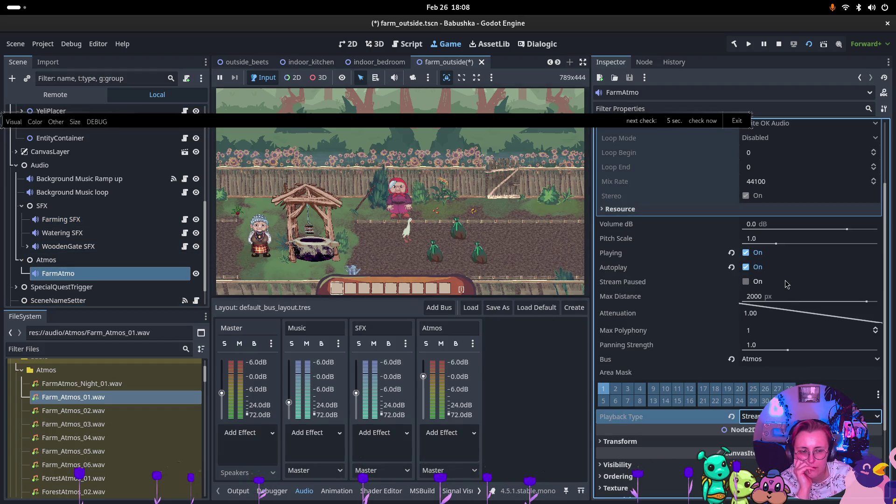
- Enable area mask layer 6 to match Background Music Ramp up
click(122, 181)
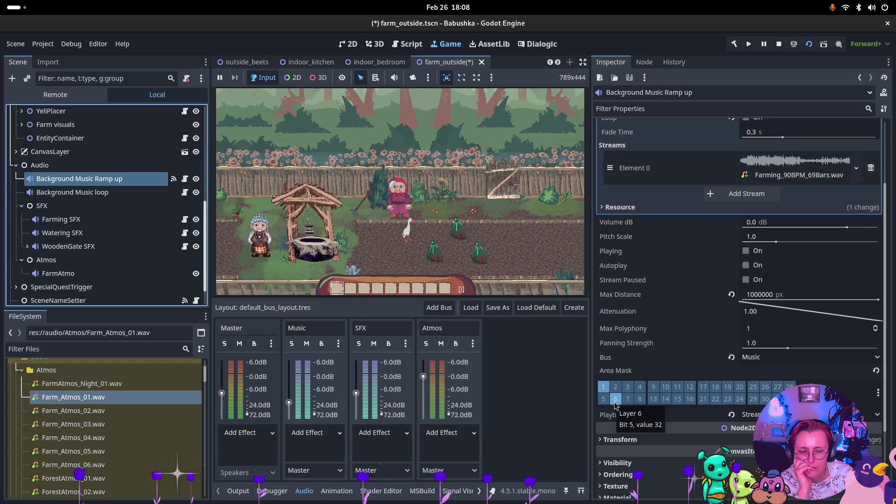
click(615, 402)
click(96, 275)
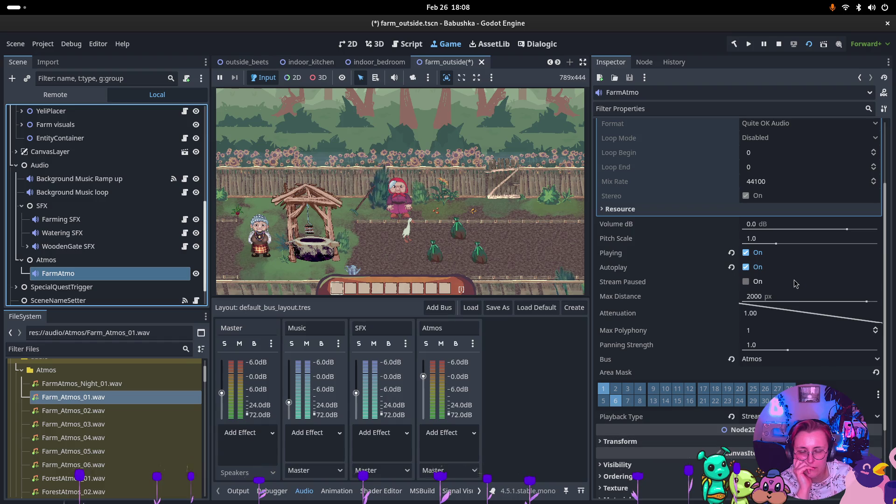
scroll(699, 207, up, 3)
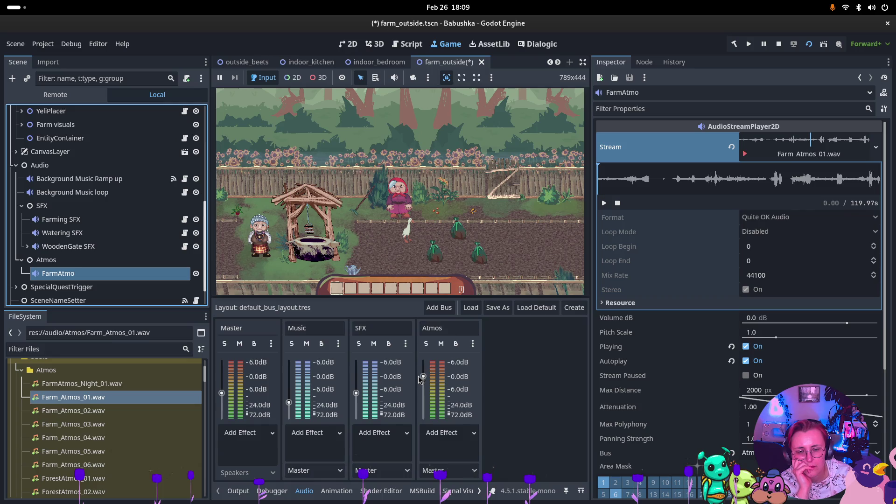
- Raise the Atmos bus fader, route FarmAtmo to Master after trying Music and SFX, adjust Master volume
mouse_move(423, 376)
mouse_down()
mouse_move(424, 368)
mouse_move(508, 389)
mouse_up()
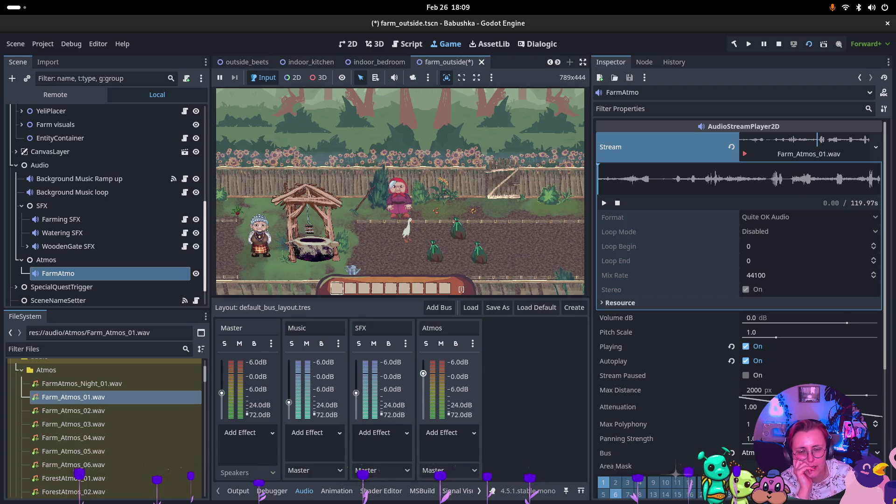
click(752, 453)
click(754, 470)
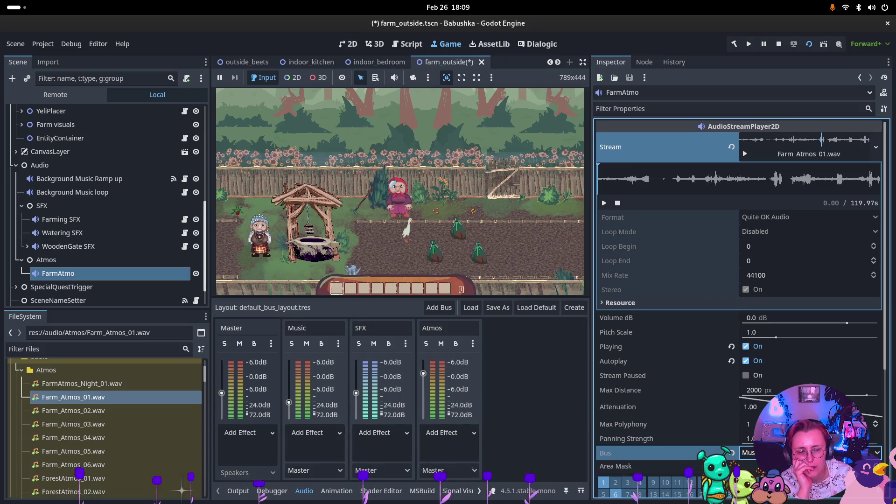
click(753, 453)
click(753, 480)
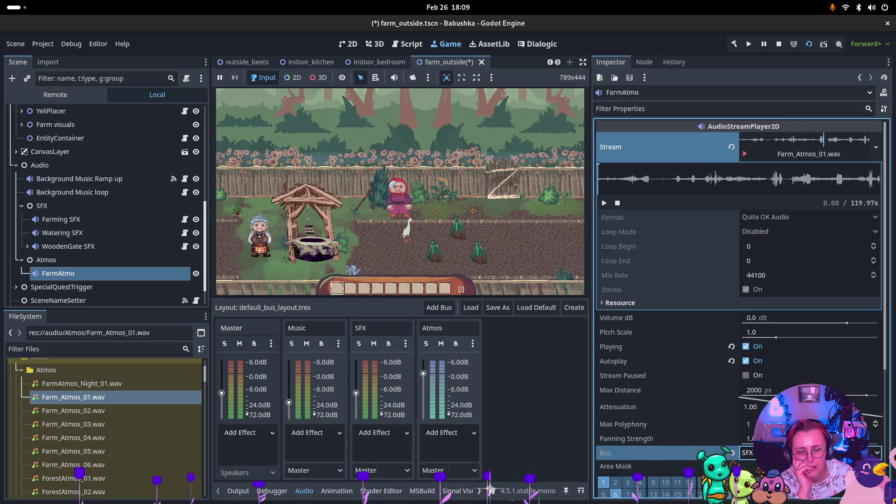
click(752, 453)
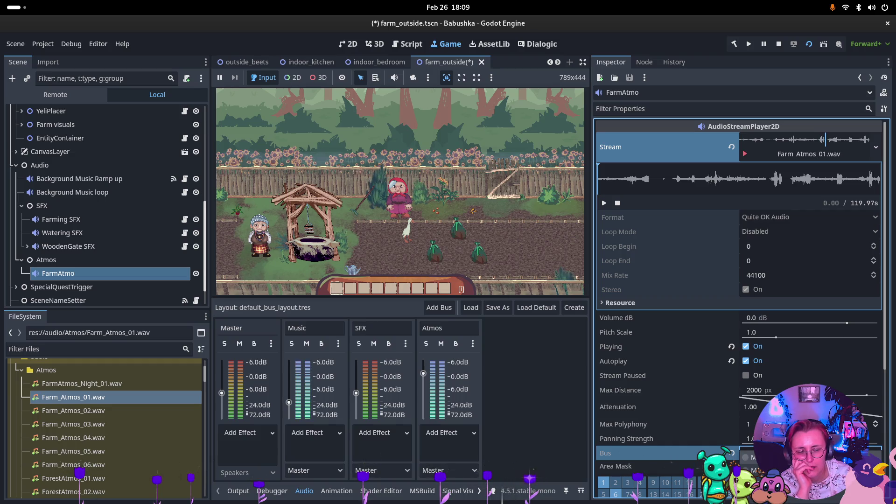
click(753, 457)
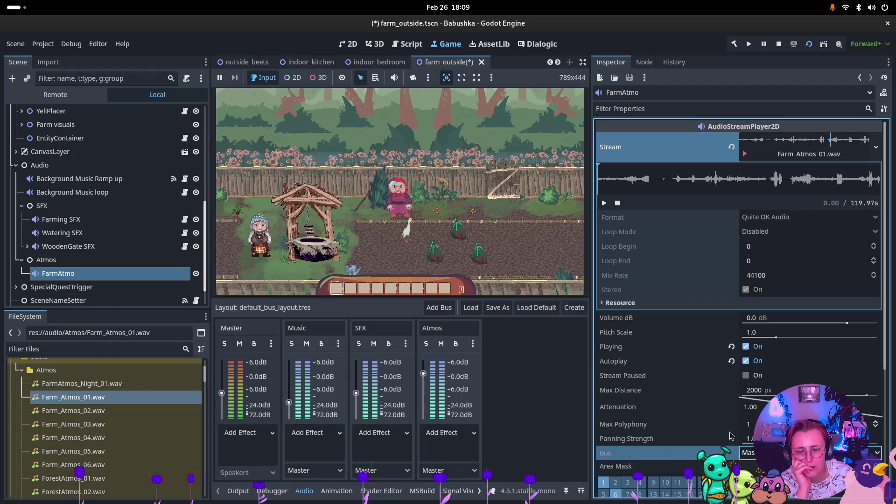
mouse_move(221, 394)
mouse_down()
mouse_move(223, 380)
mouse_move(218, 394)
mouse_up()
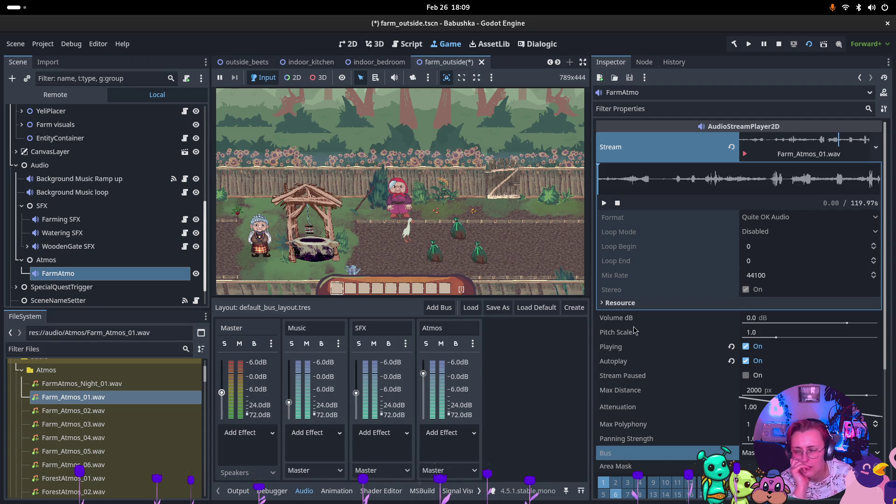
- Stop the test run and return to the 2D farm_outside editor
mouse_move(634, 331)
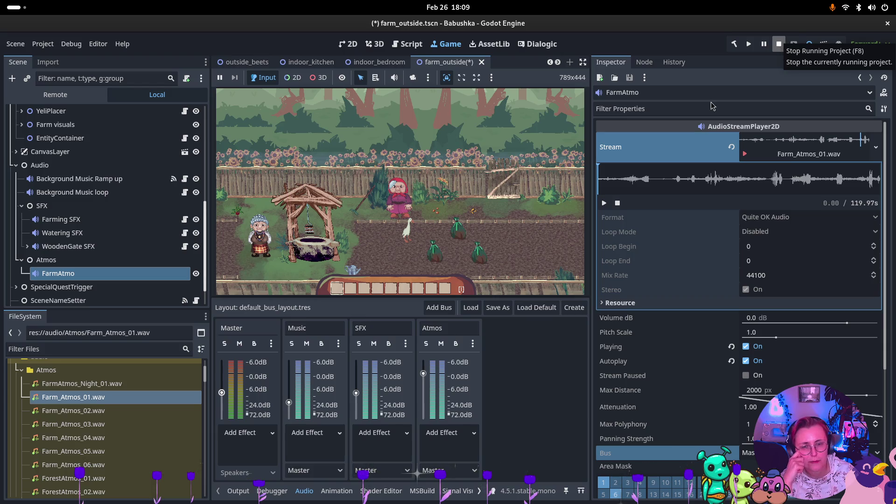
click(779, 45)
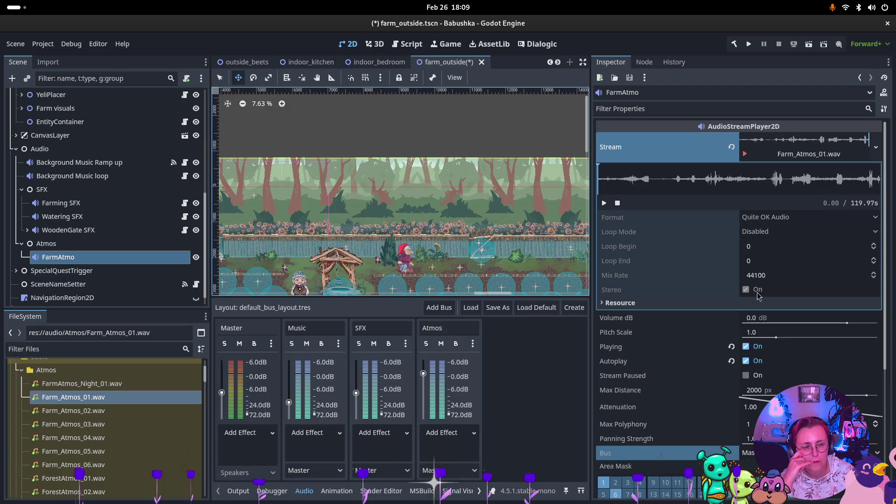
scroll(790, 386, down, 2)
click(757, 406)
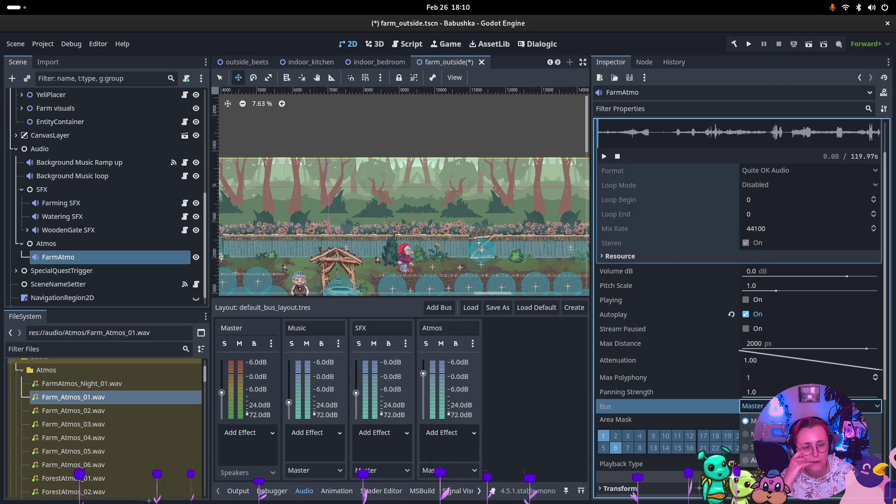
- Send FarmAtmo to the Atmos bus, raise that bus to about +4.8 dB, then switch to the browser
click(749, 460)
drag(423, 373, 424, 367)
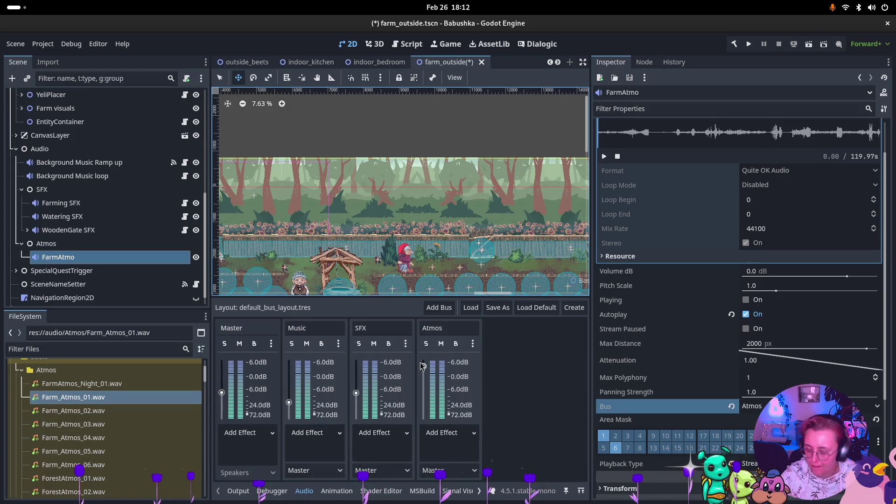
key(super)
key(super)
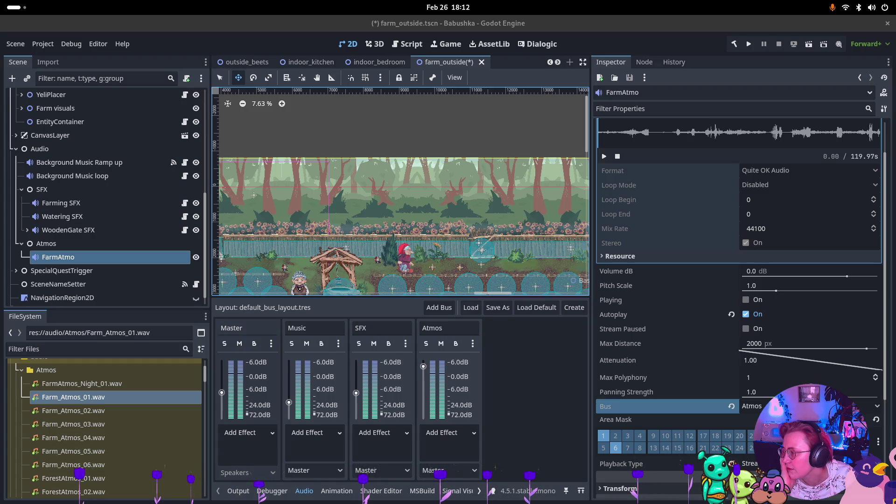
key(alt+Tab)
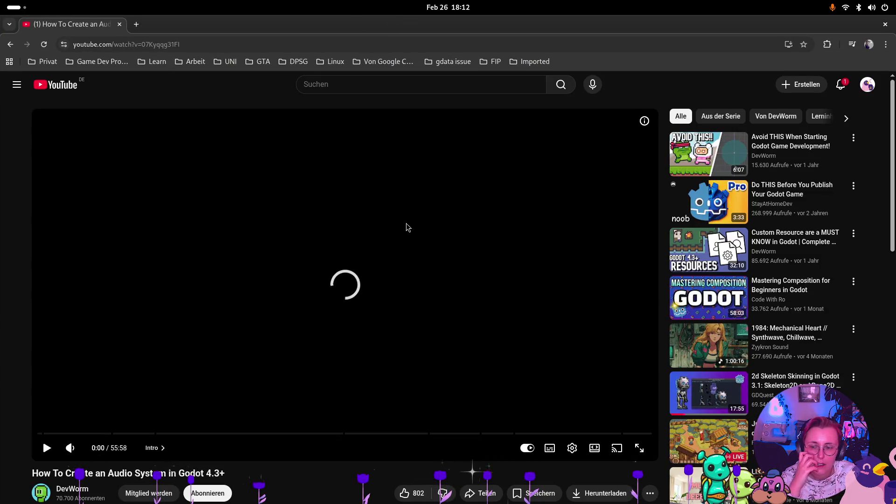
- Turn up the tutorial video's volume, play and pause it, then close the browser
mouse_move(71, 448)
drag(89, 452, 92, 452)
click(47, 449)
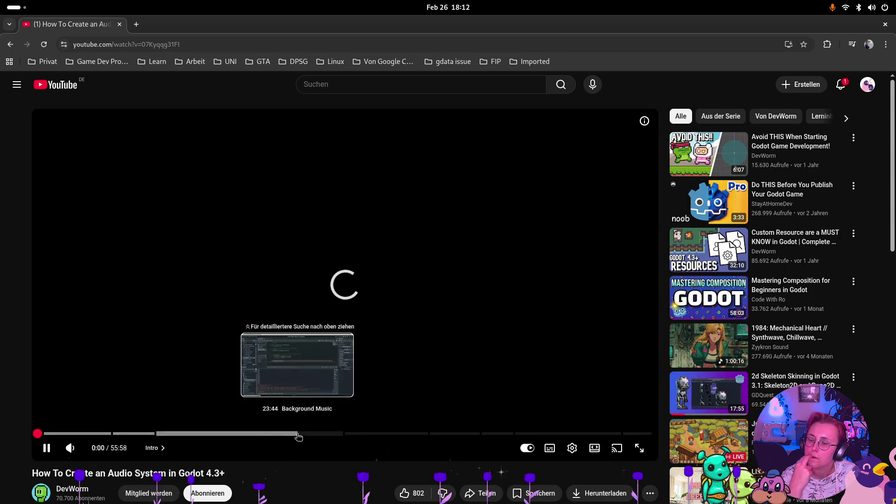
click(354, 294)
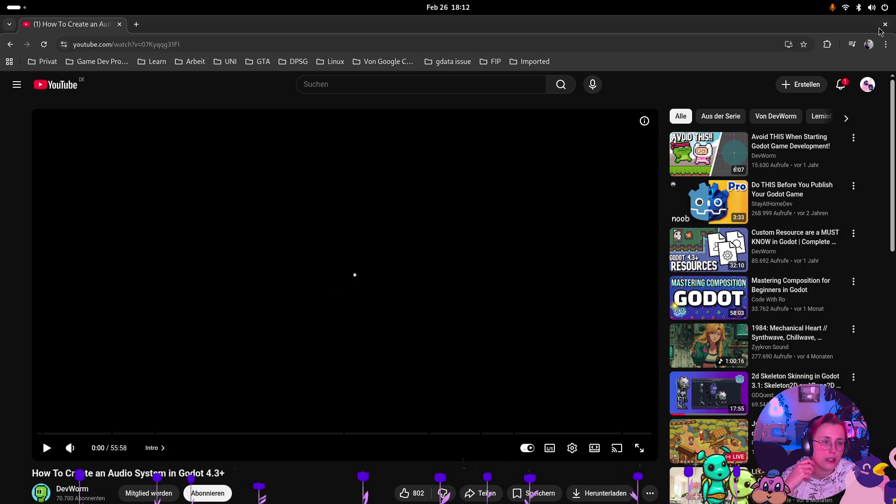
click(885, 24)
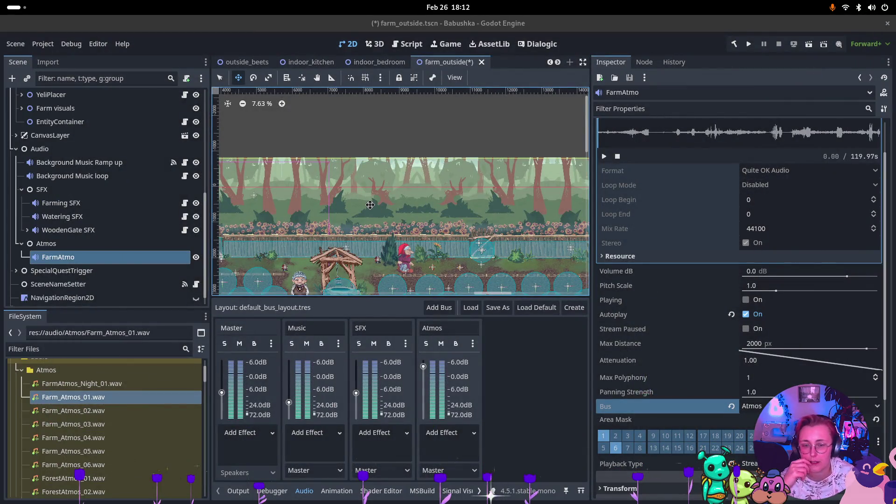
click(473, 344)
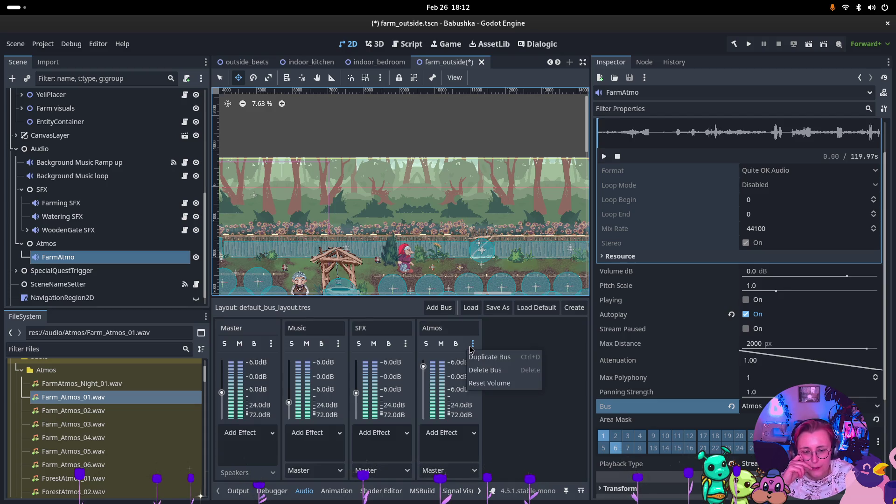
click(497, 483)
click(473, 471)
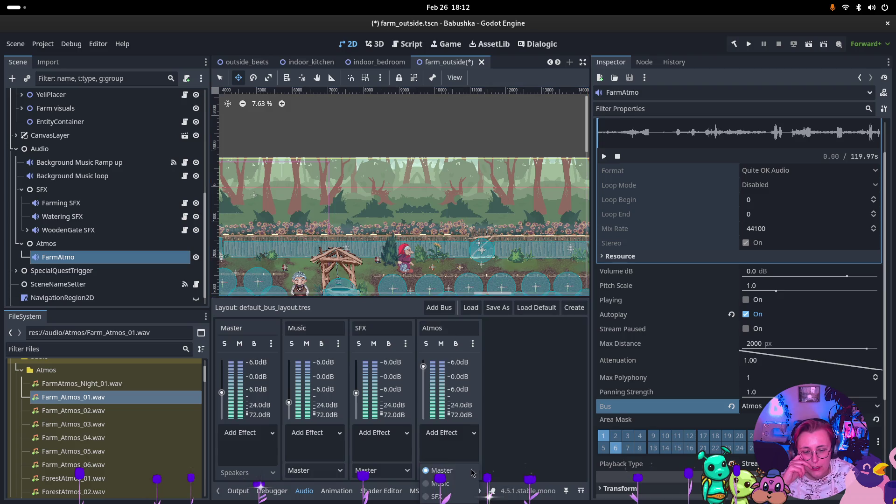
click(509, 449)
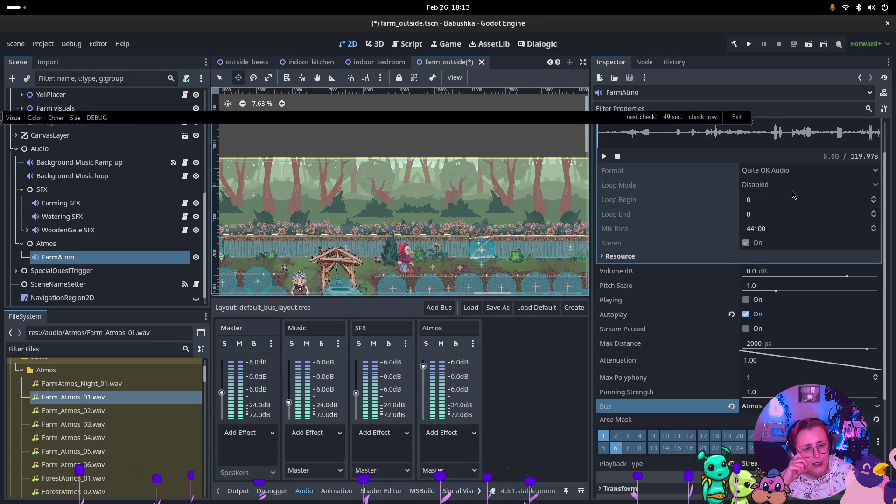
- Enable Normalize on Farm_Atmos_01.wav, reimport it, and run the game
click(46, 62)
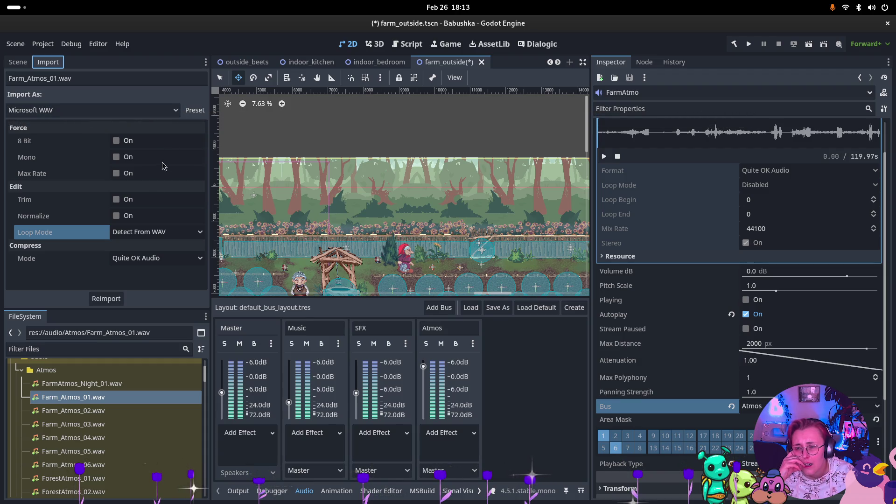
click(117, 217)
click(106, 299)
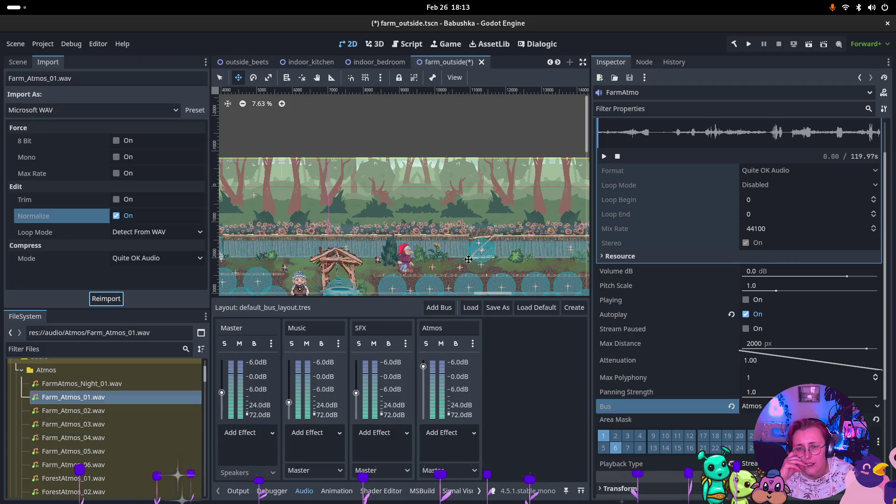
click(809, 44)
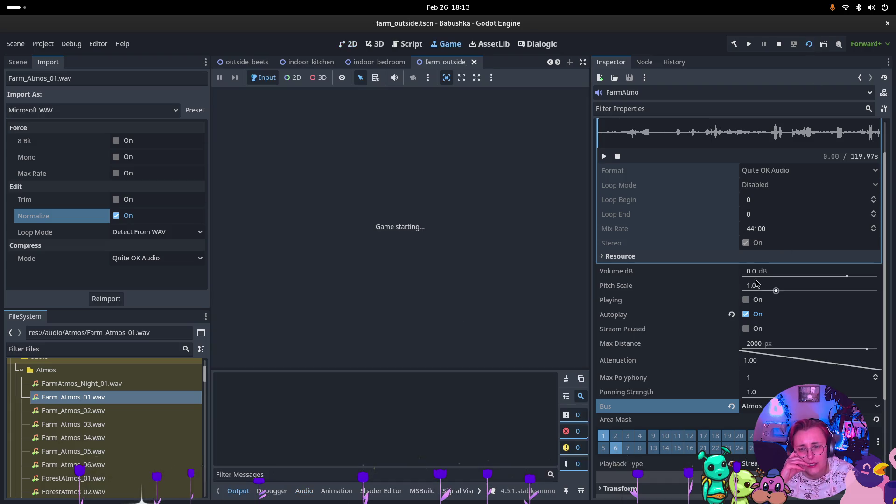
- Toggle FarmAtmo's Playing on and off while previewing its stream, then disable Autoplay and show its signals
click(18, 63)
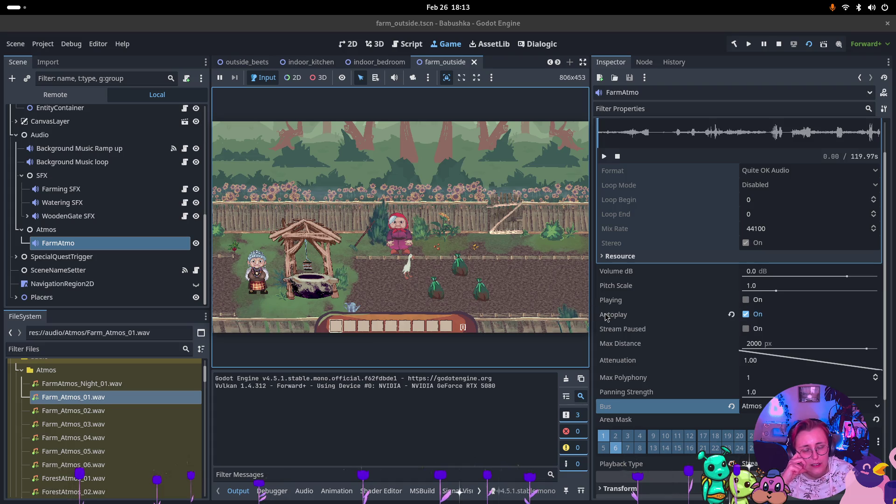
mouse_move(606, 317)
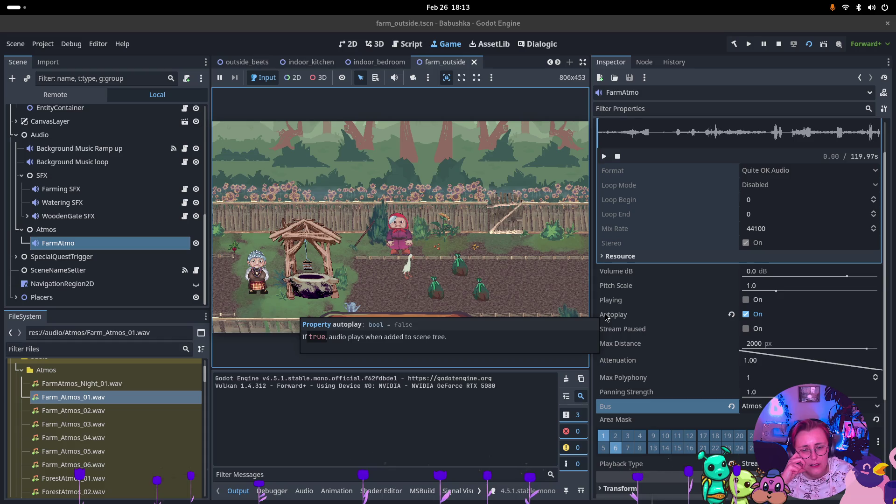
click(746, 300)
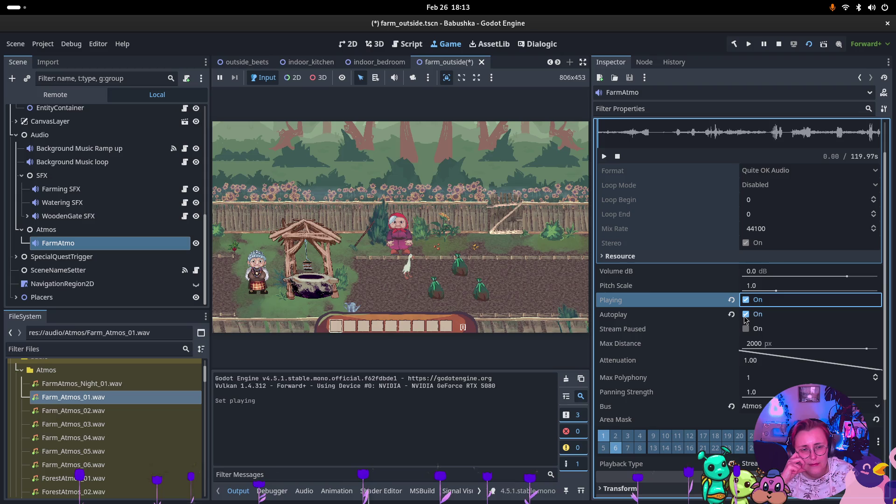
click(604, 158)
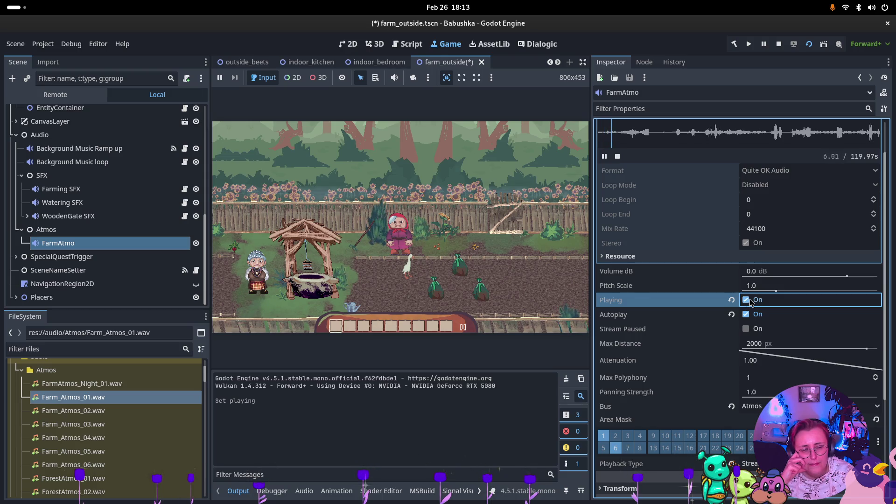
click(747, 300)
click(604, 156)
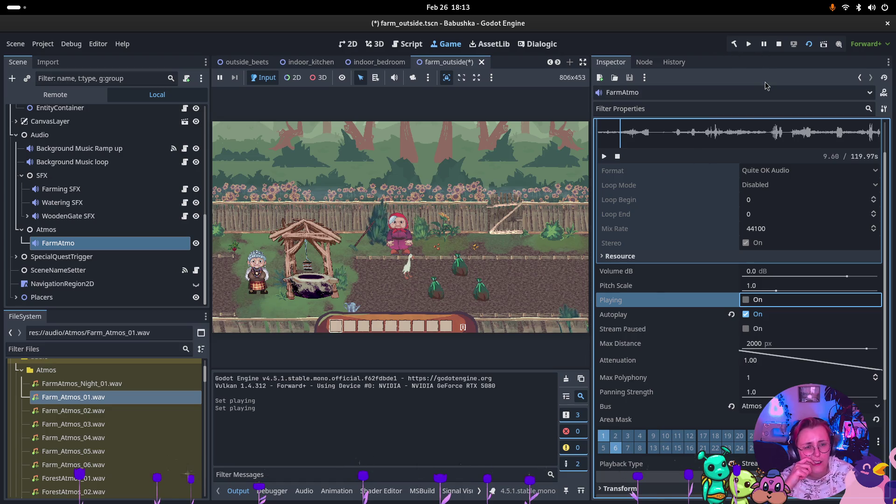
click(746, 314)
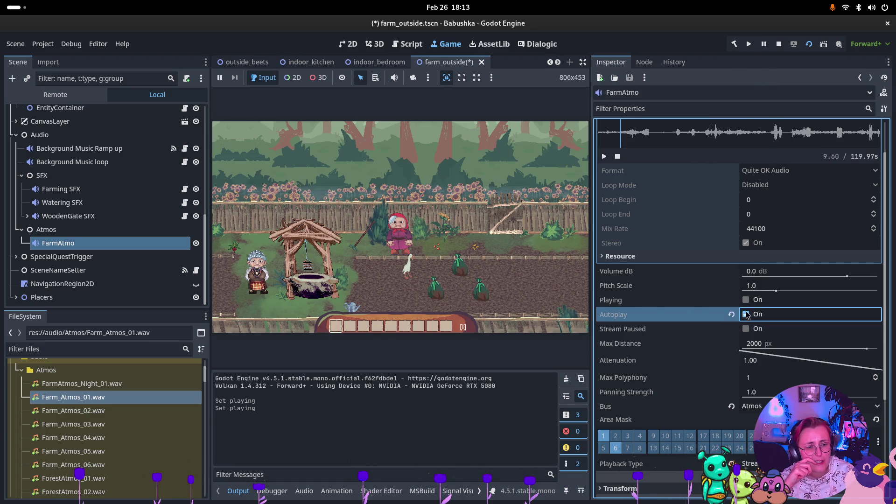
click(644, 62)
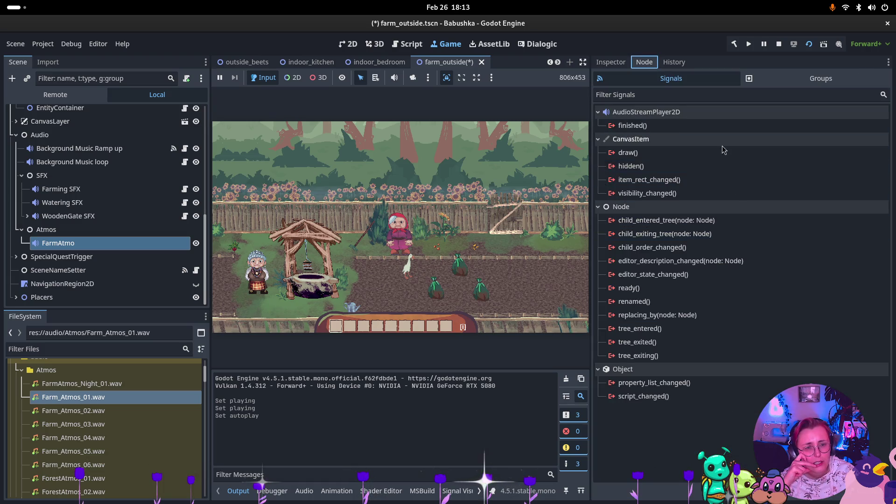
- Begin connecting FarmAtmo's ready() signal, with FarmAtmo itself as the receiver node
click(675, 287)
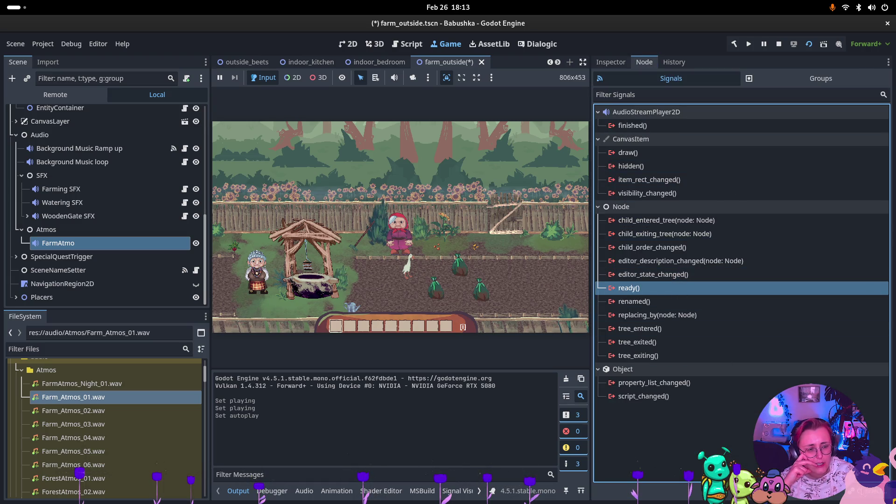
double_click(674, 288)
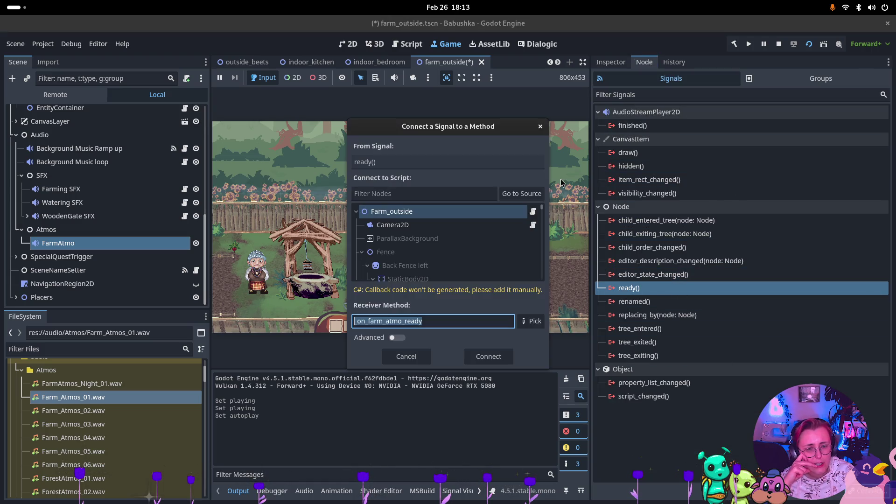
click(525, 194)
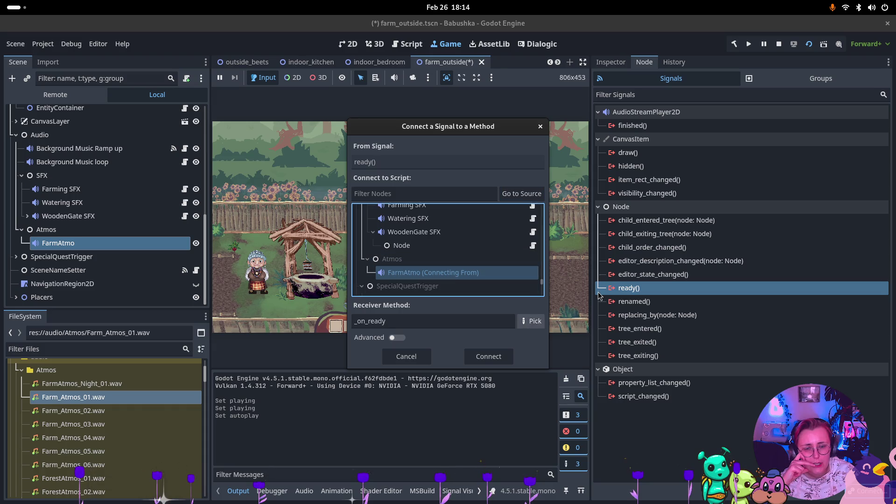
- Pick play(from_position: float) from the unfiltered method list and connect the signal
click(532, 321)
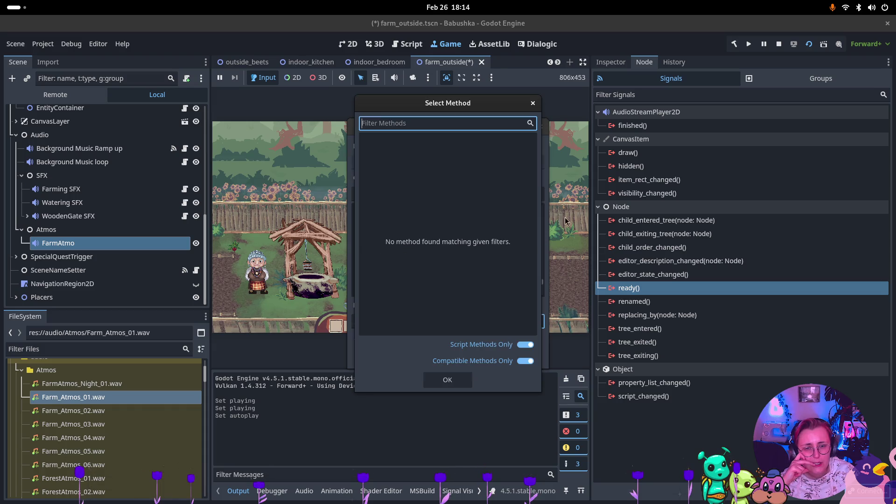
click(526, 362)
click(525, 345)
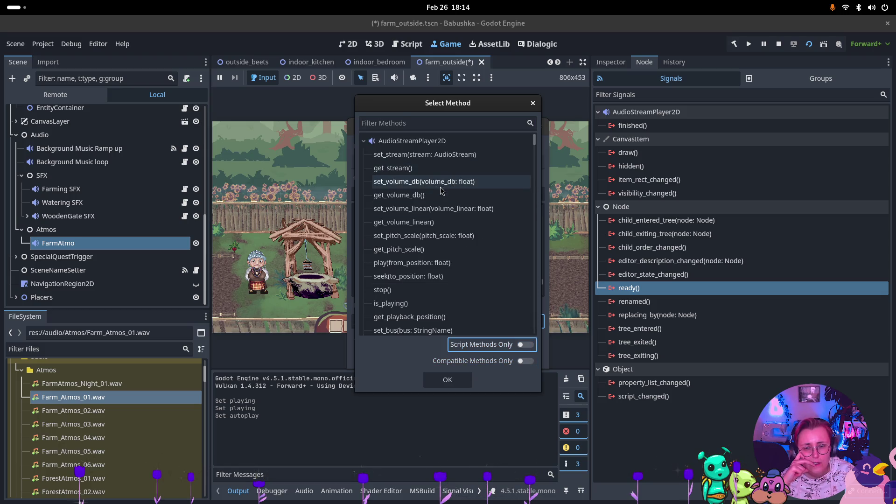
scroll(446, 191, down, 2)
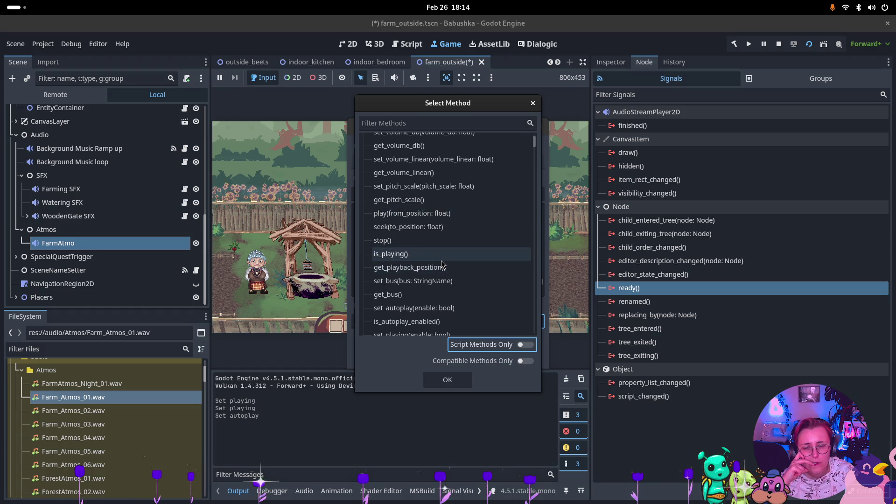
scroll(443, 275, down, 2)
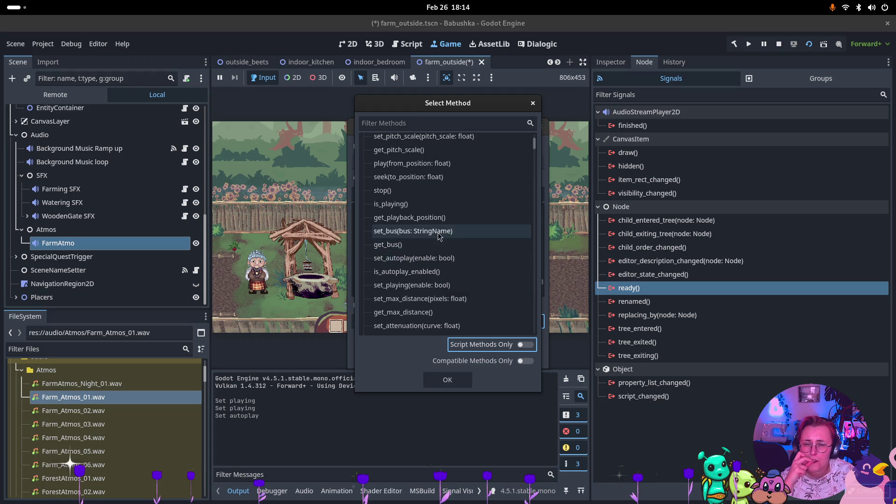
scroll(436, 231, up, 1)
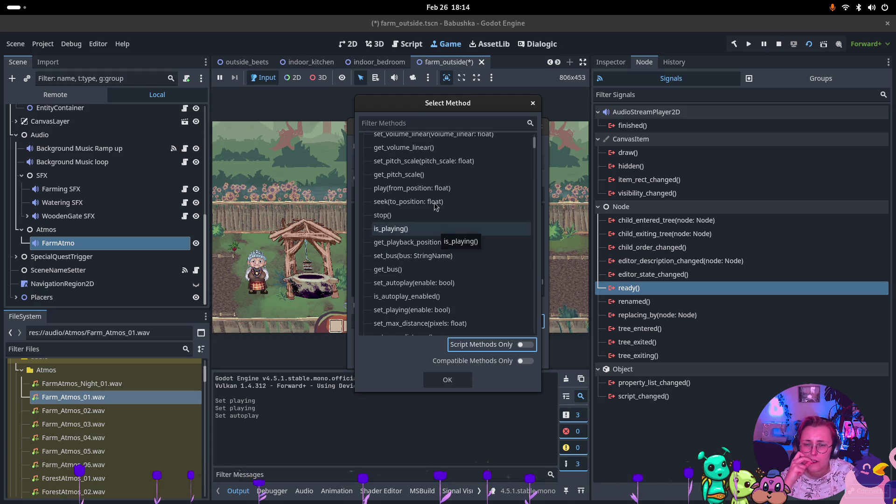
click(427, 189)
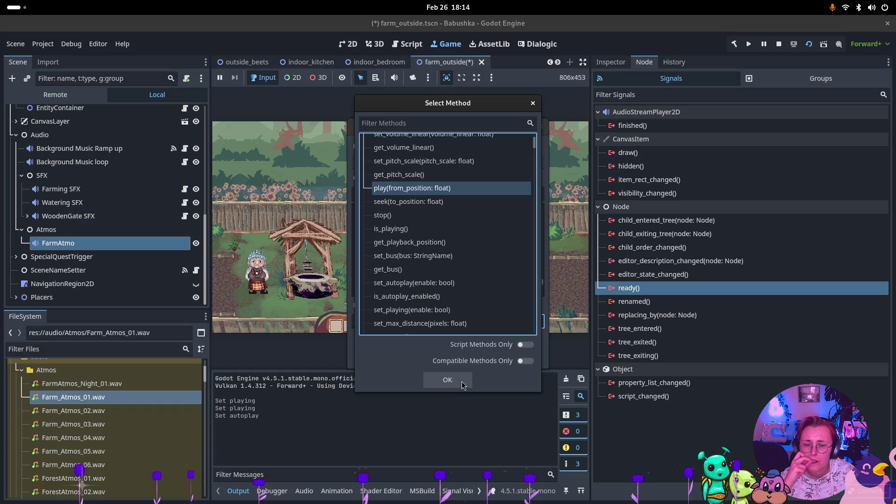
click(447, 380)
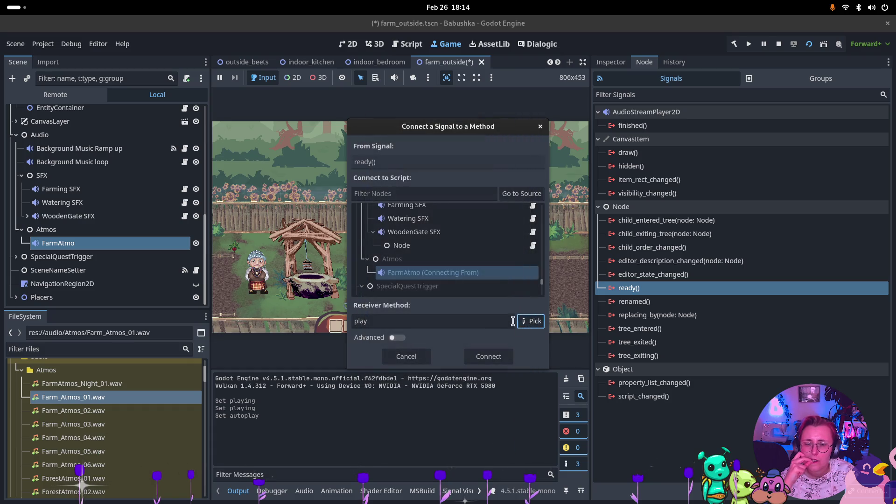
click(500, 360)
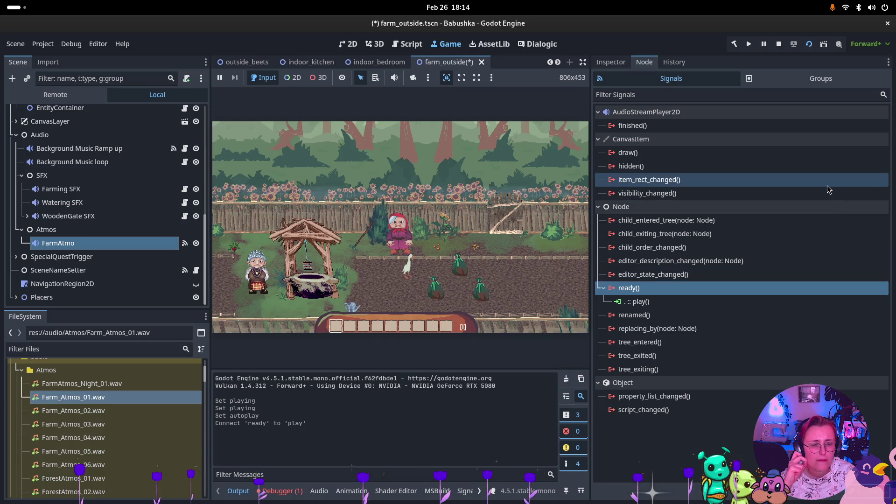
- Stop the running game, check FarmAtmo's signal connections, and relaunch the scene
click(611, 65)
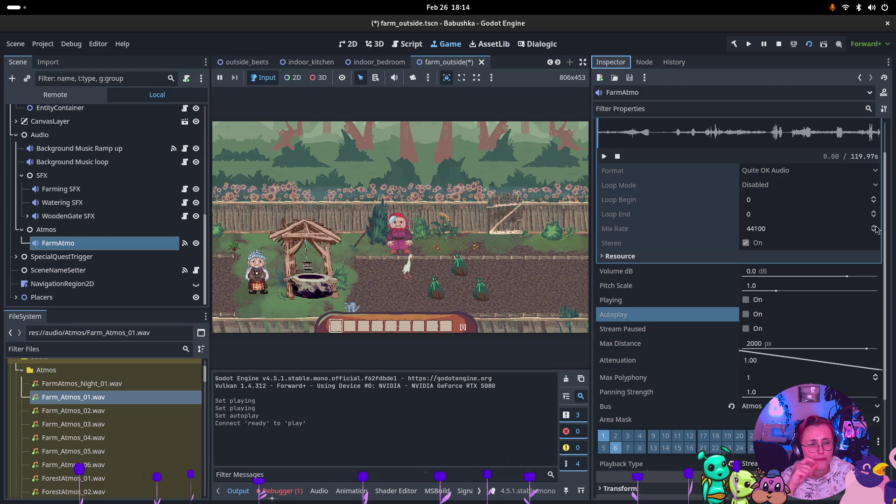
click(397, 263)
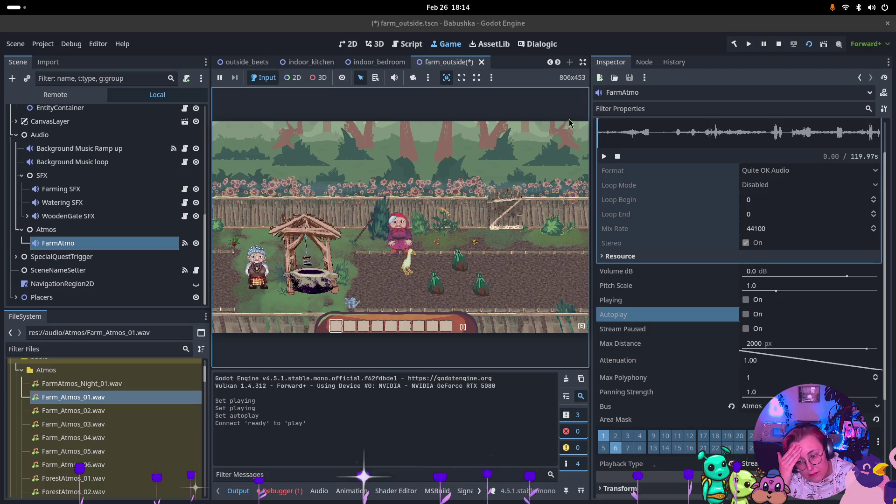
click(779, 45)
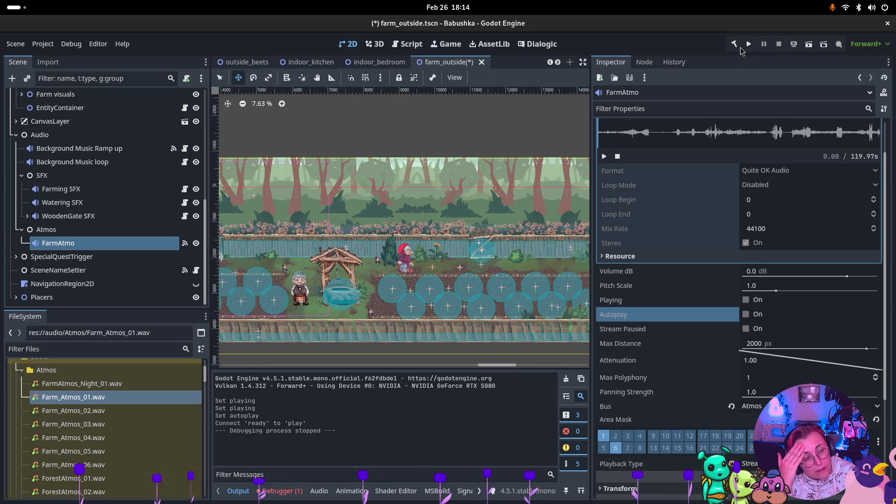
click(638, 63)
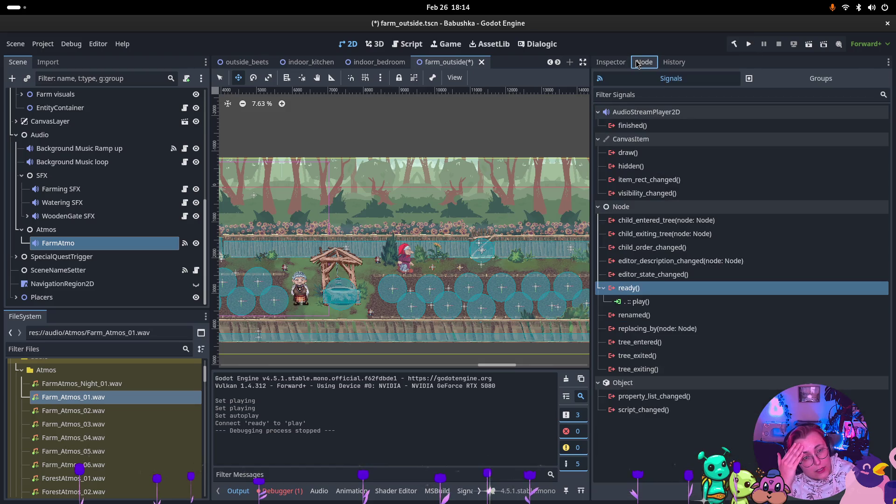
click(104, 244)
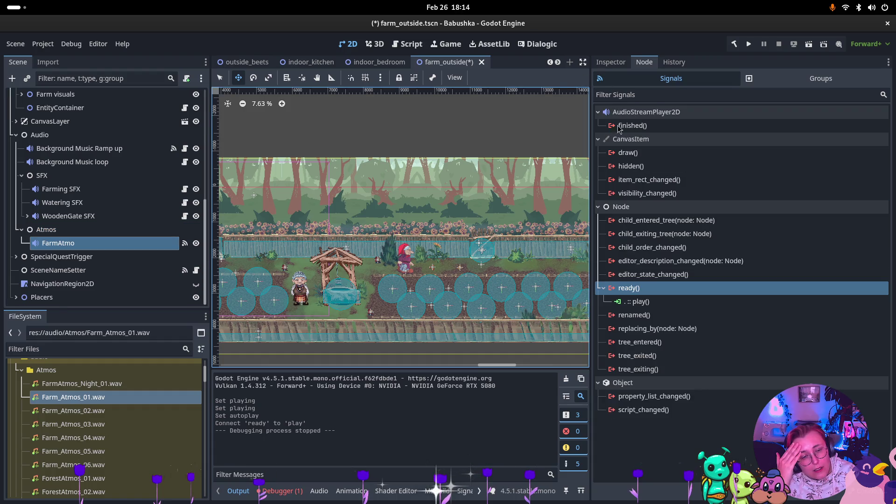
click(609, 62)
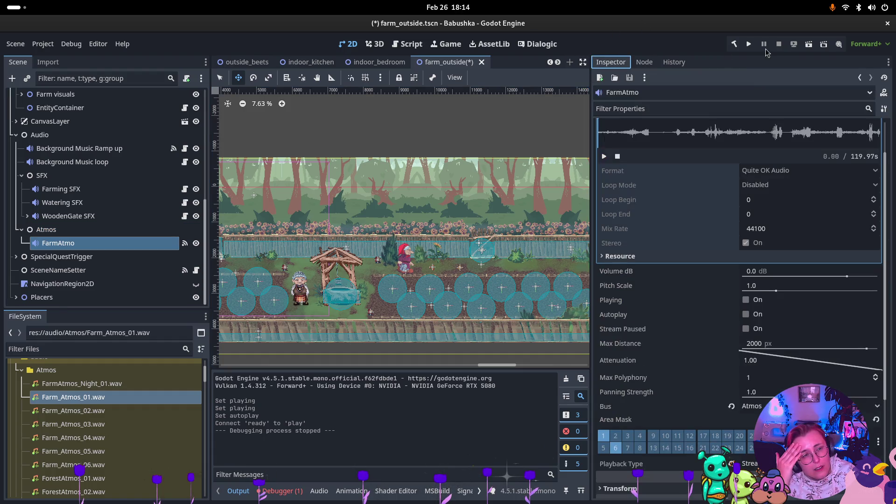
click(809, 44)
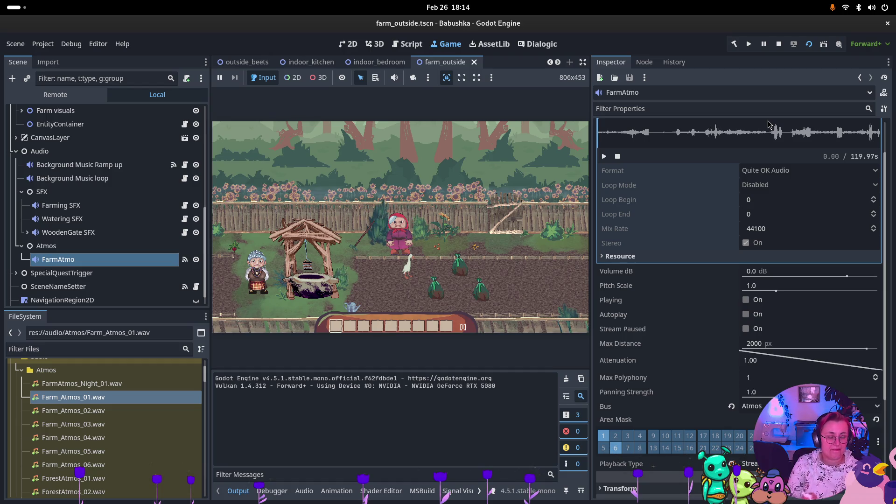
- Turn FarmAtmo's Autoplay and Playing back on and briefly preview the atmosphere clip
click(743, 315)
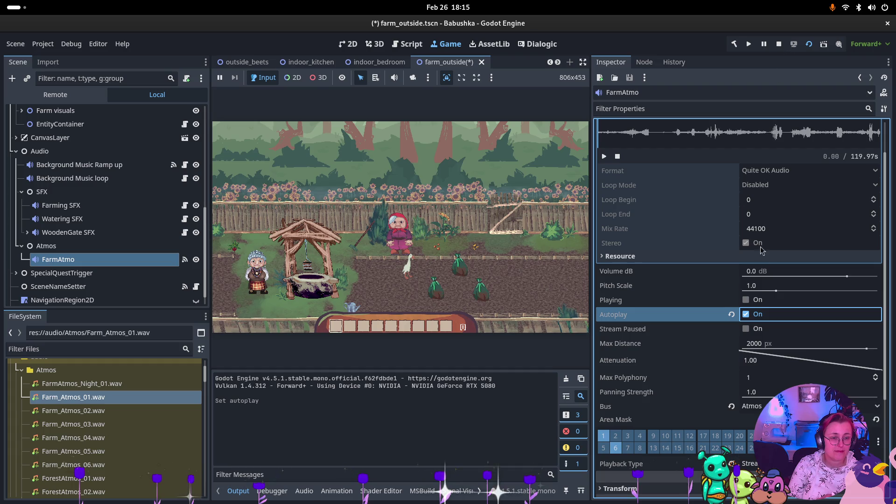
click(746, 300)
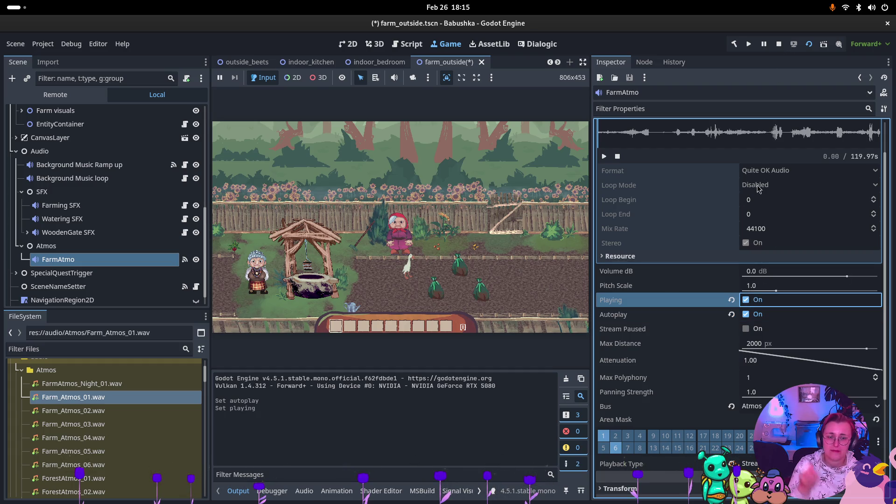
click(604, 157)
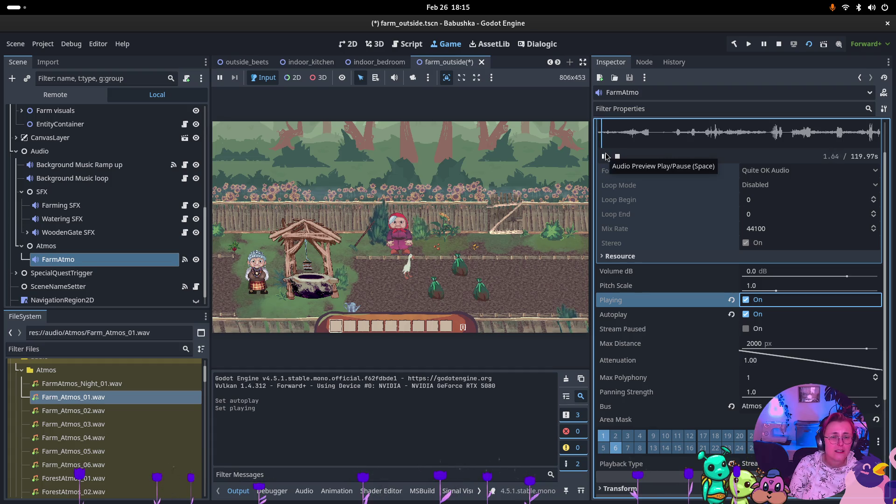
click(604, 156)
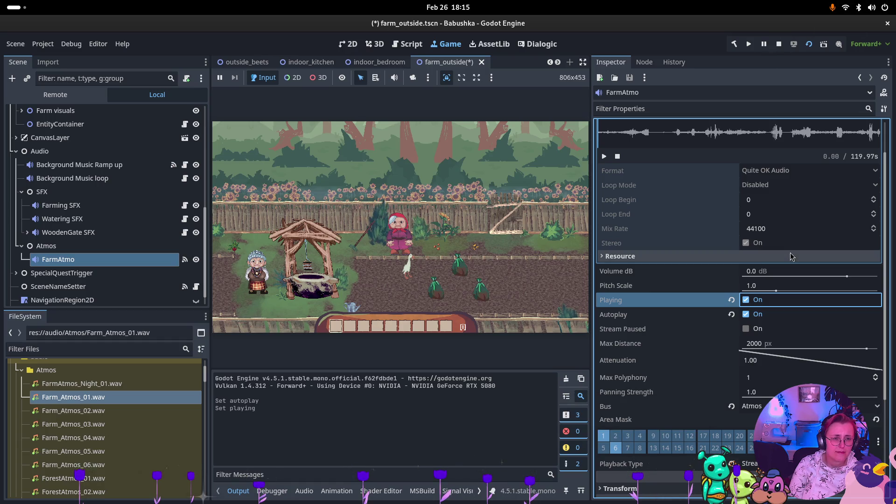
- Stop the game, set FarmAtmo's Playback Type to Default, and relaunch the scene
key(F8)
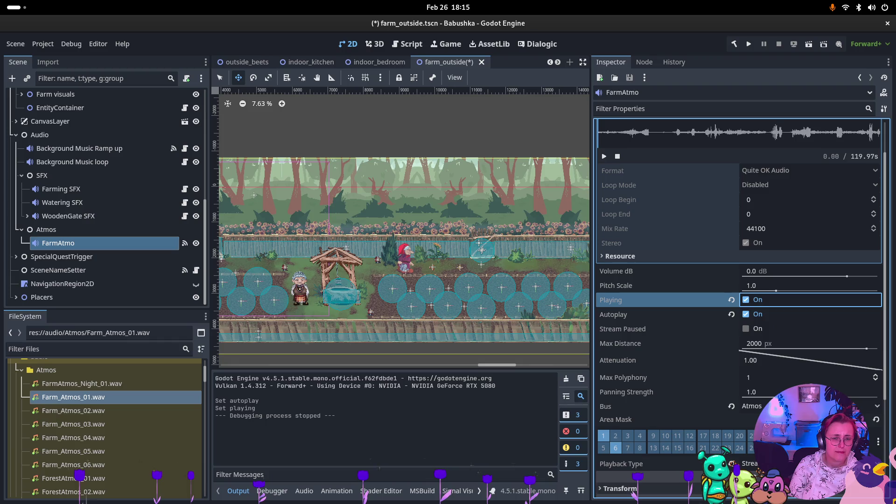
click(756, 465)
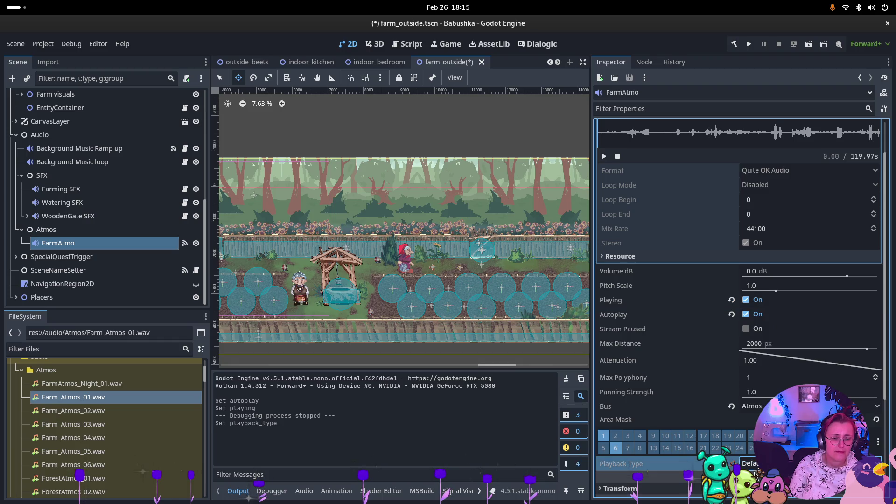
click(809, 43)
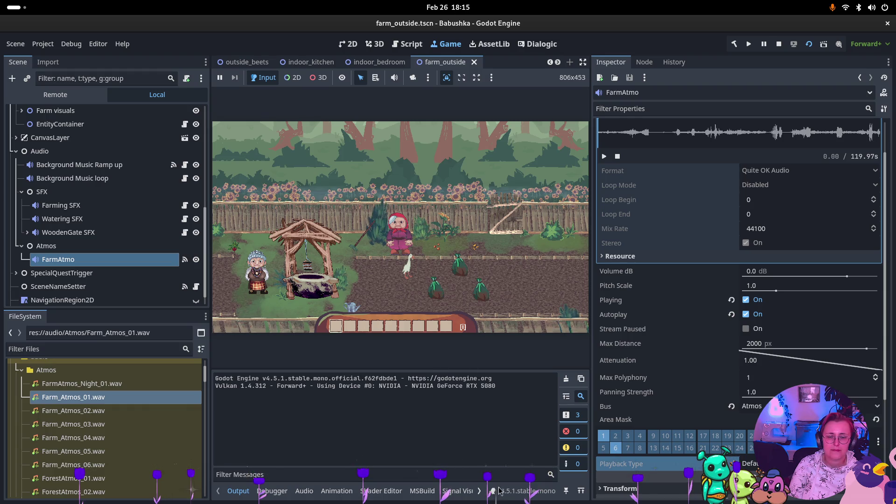
- Select FarmAtmo, bring up the Audio bus panel, and briefly preview the stream
click(118, 274)
key(Up)
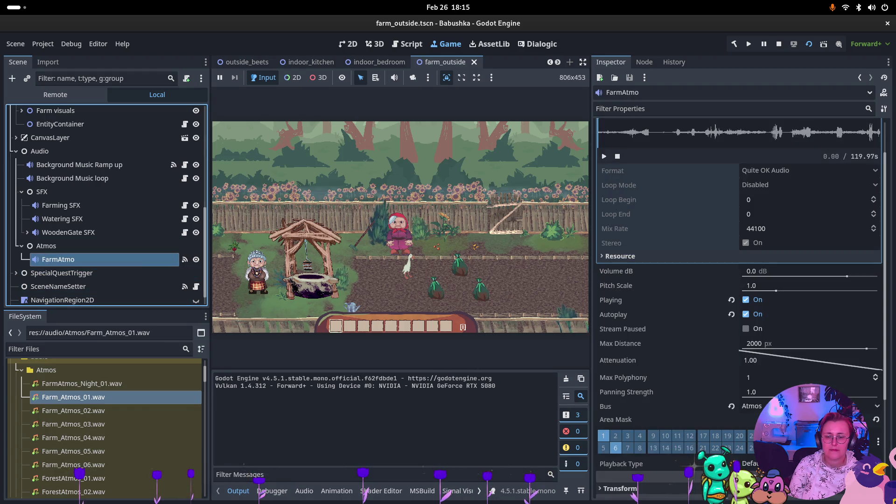
click(304, 491)
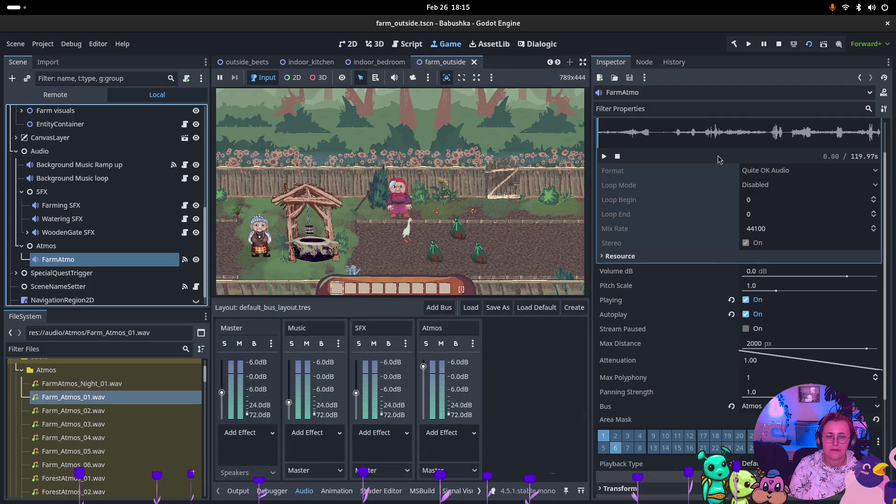
click(605, 157)
click(604, 157)
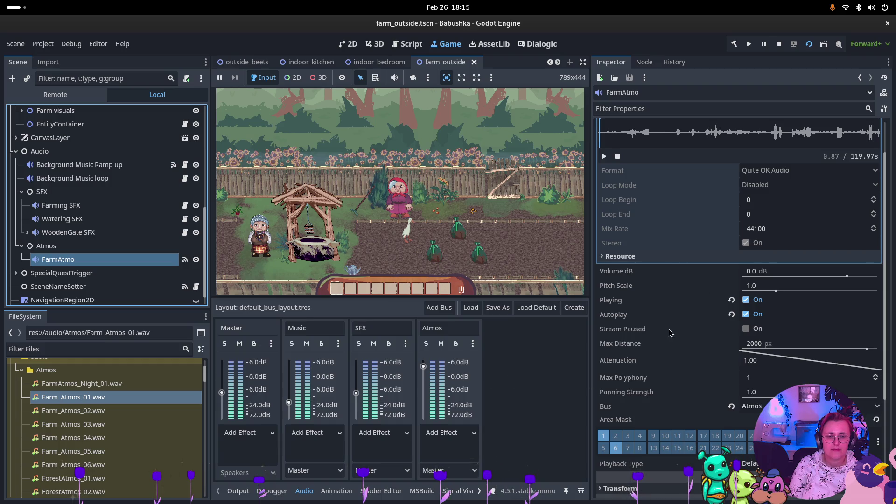
- Toggle FarmAtmo's Playing off and on, then restart the game and focus its window
click(746, 300)
click(746, 299)
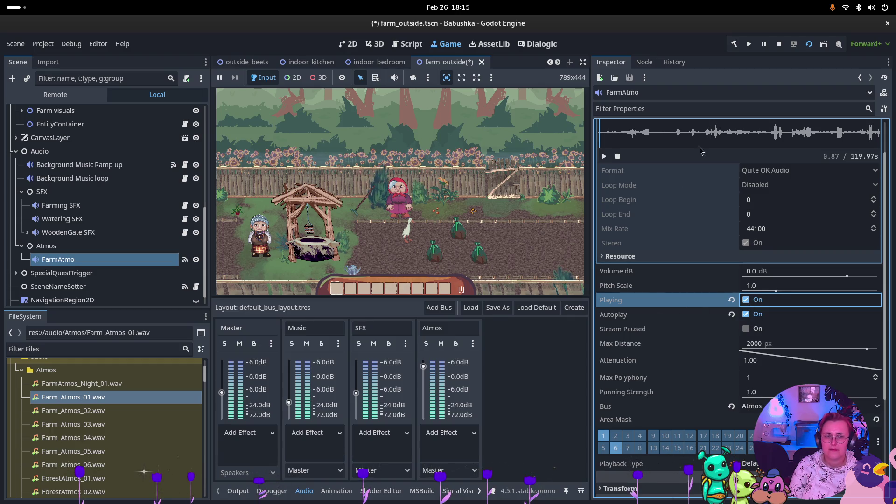
click(764, 44)
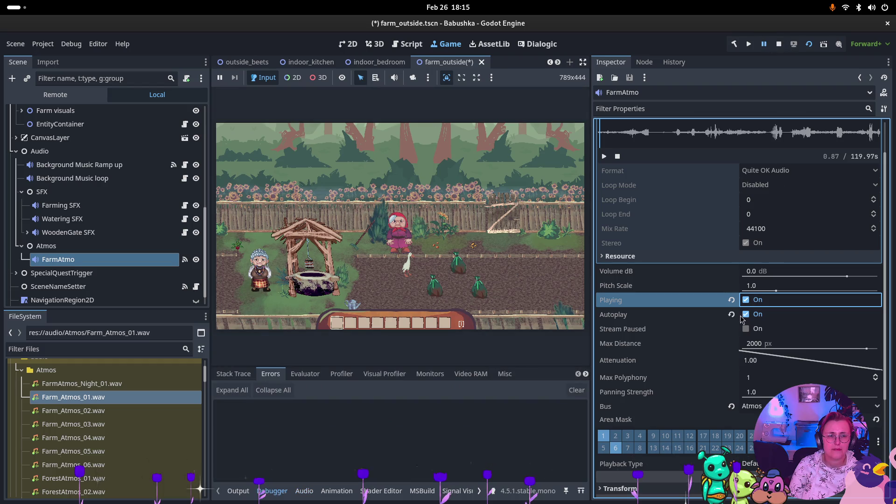
click(749, 43)
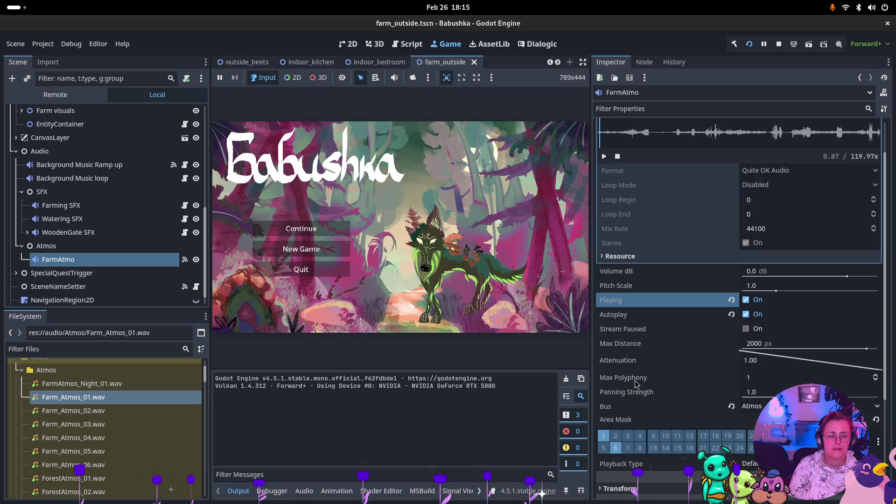
click(519, 363)
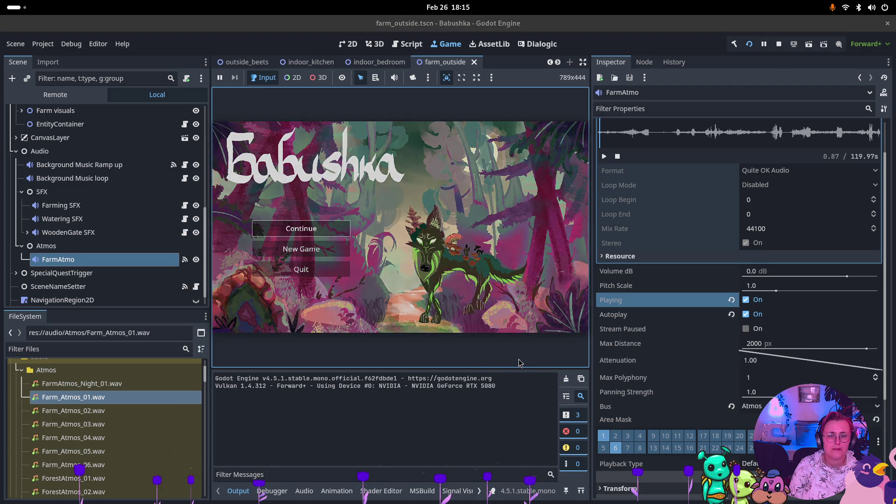
- Continue into the farmyard, then select FarmAtmo under Farm_outside > Audio > Atmos in the Remote tree
key(Return)
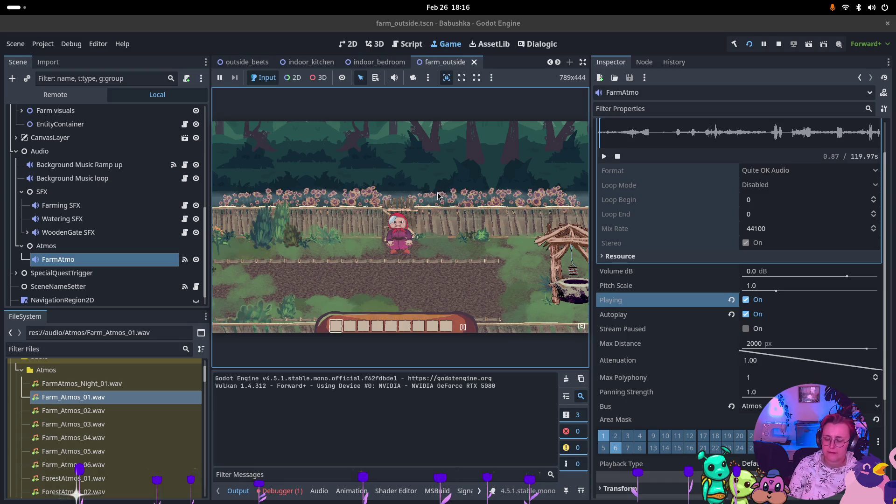
key(w)
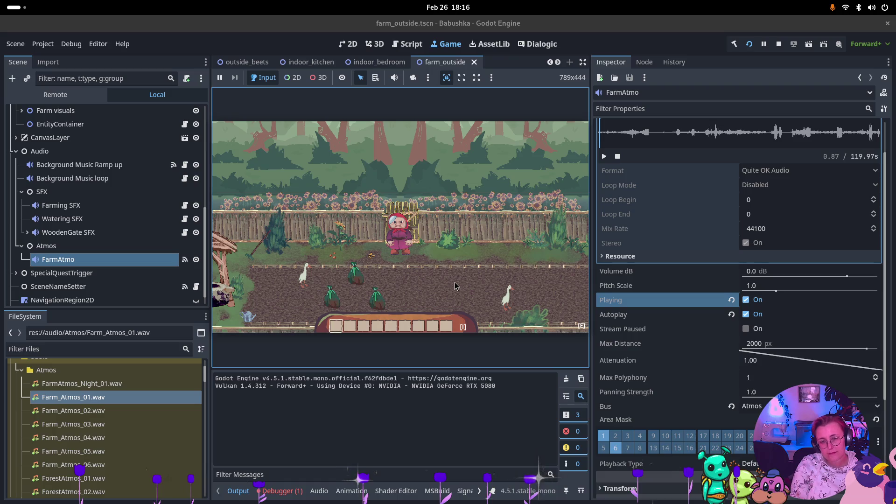
click(55, 94)
click(28, 288)
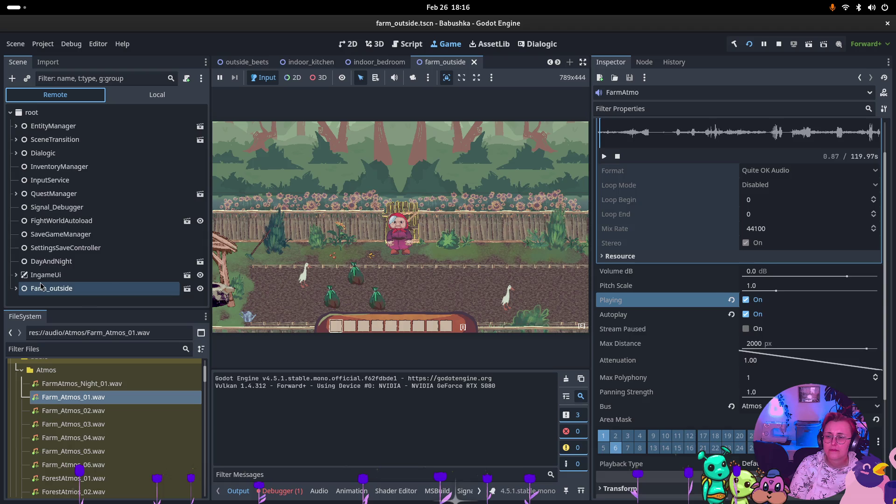
click(22, 243)
scroll(29, 249, down, 2)
click(27, 248)
click(61, 262)
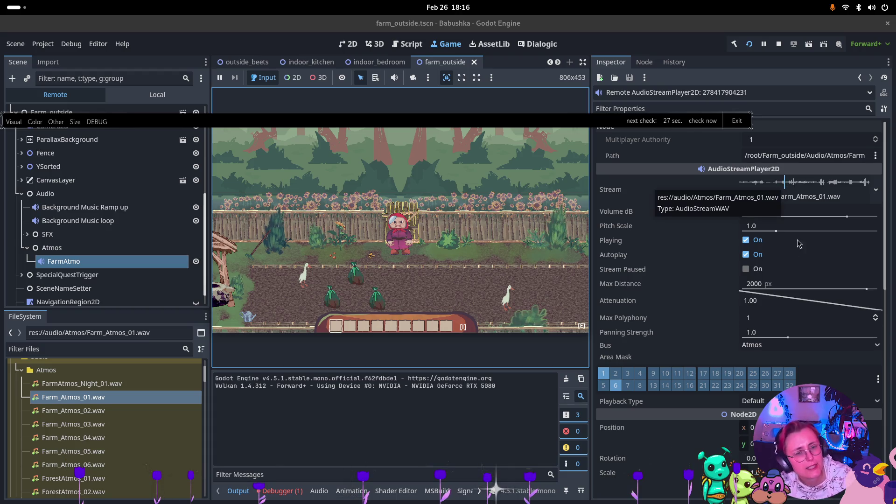
- Raise the live FarmAtmo's Volume dB to around 8.76 dB
drag(848, 217, 779, 210)
drag(852, 218, 857, 217)
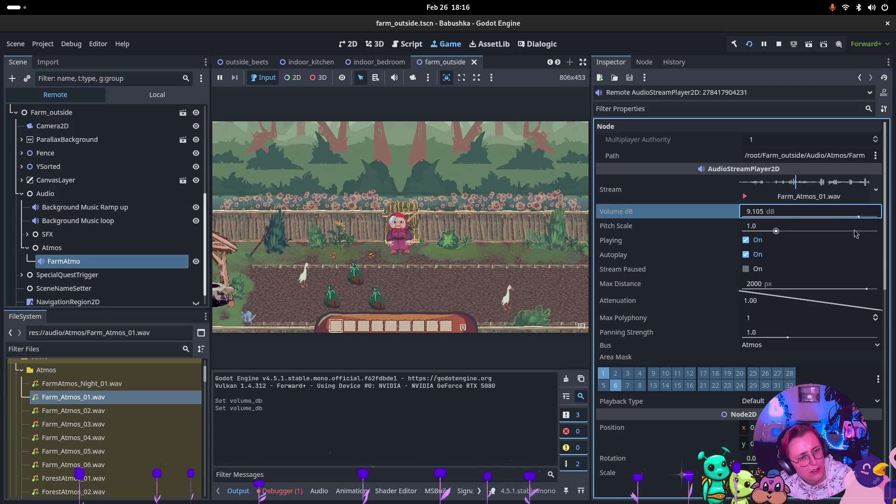
drag(863, 212, 861, 212)
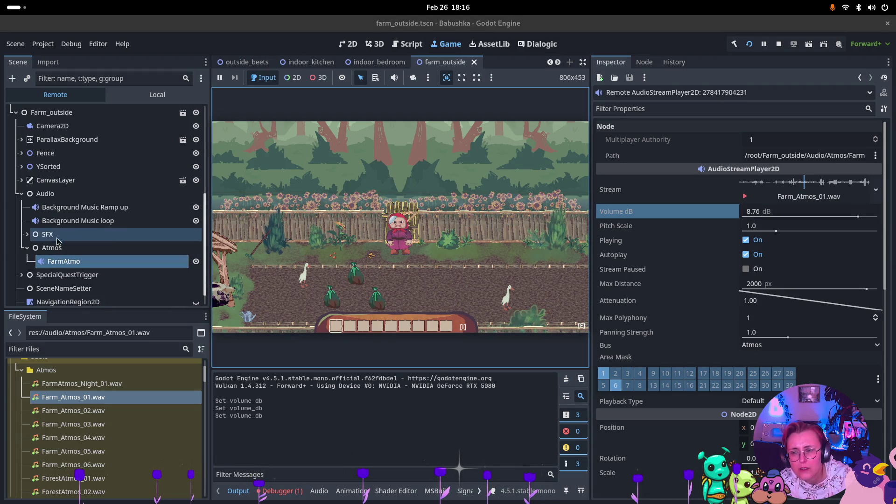
- Compare the Background Music Ramp up and loop players with FarmAtmo, then stop the game
click(75, 207)
click(71, 223)
click(412, 262)
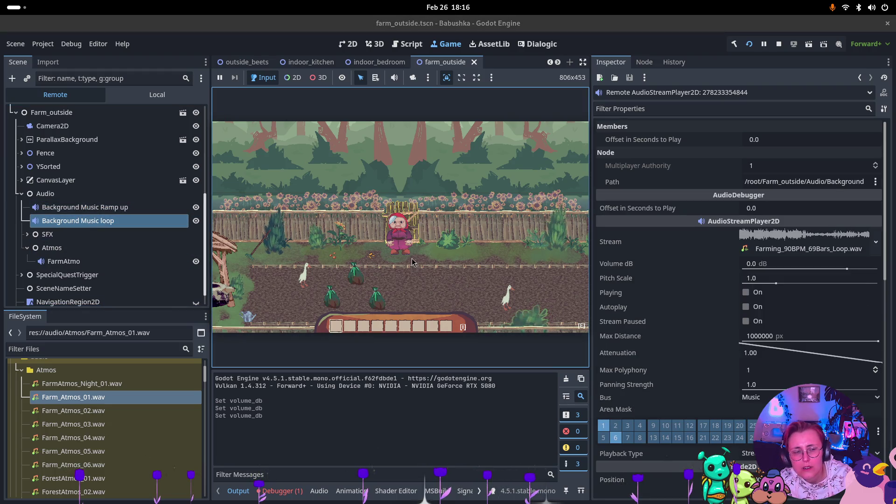
click(70, 248)
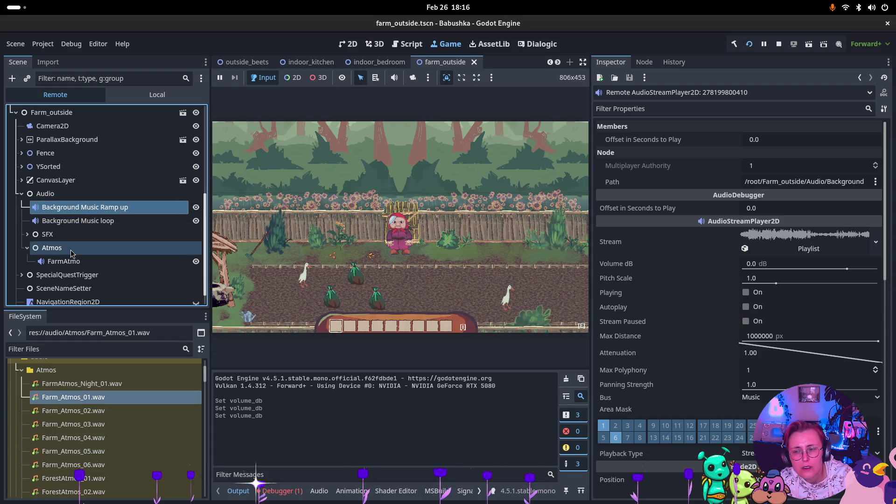
click(70, 262)
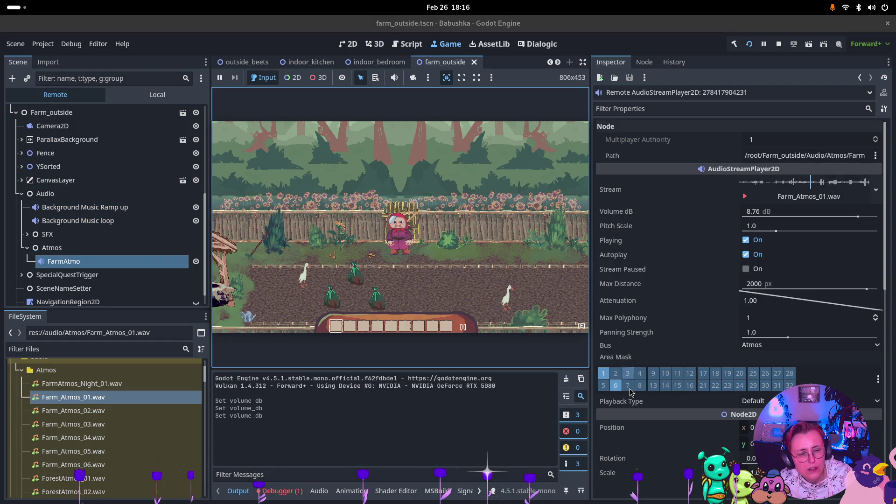
click(92, 209)
scroll(817, 359, down, 5)
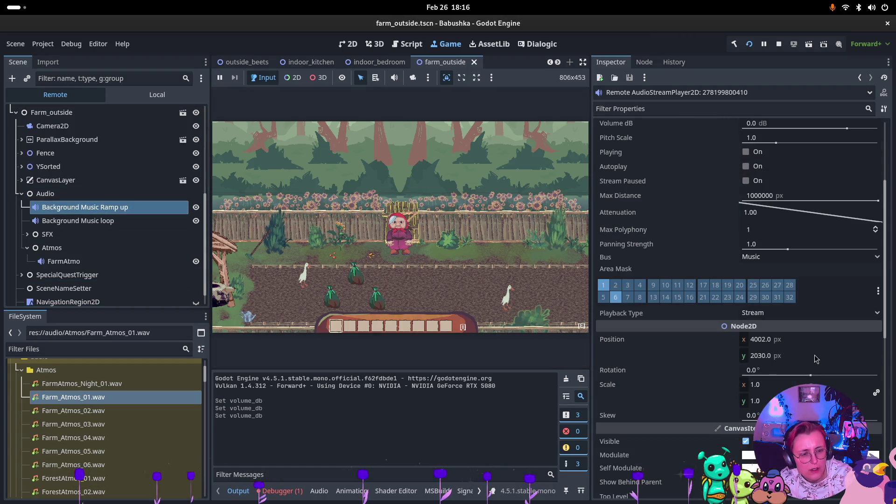
click(779, 44)
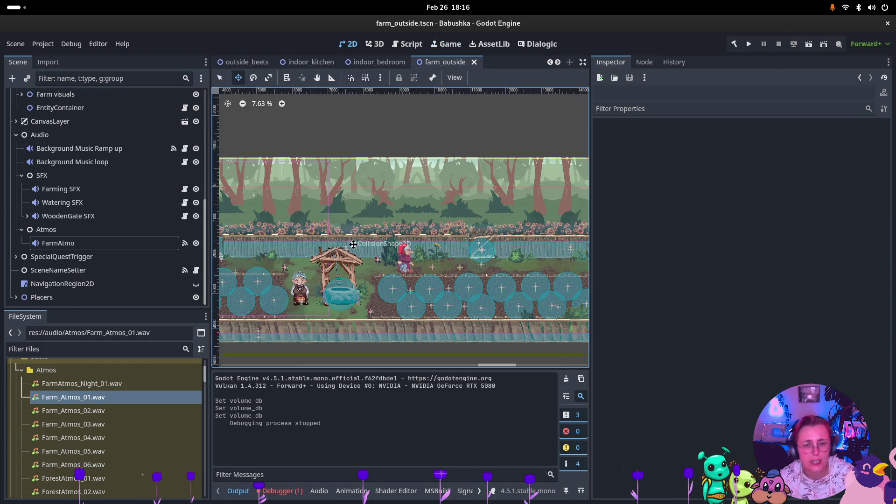
- Check the Background Music Ramp up and FarmAtmo players' settings
scroll(393, 247, down, 3)
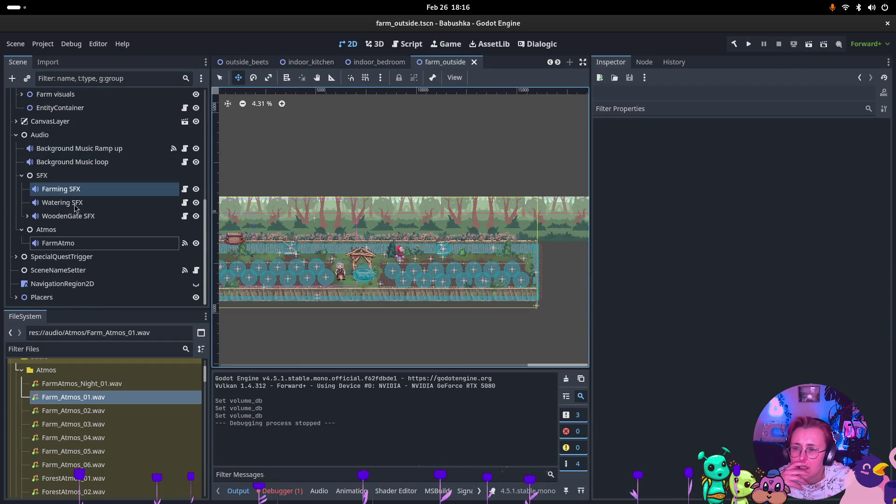
click(90, 149)
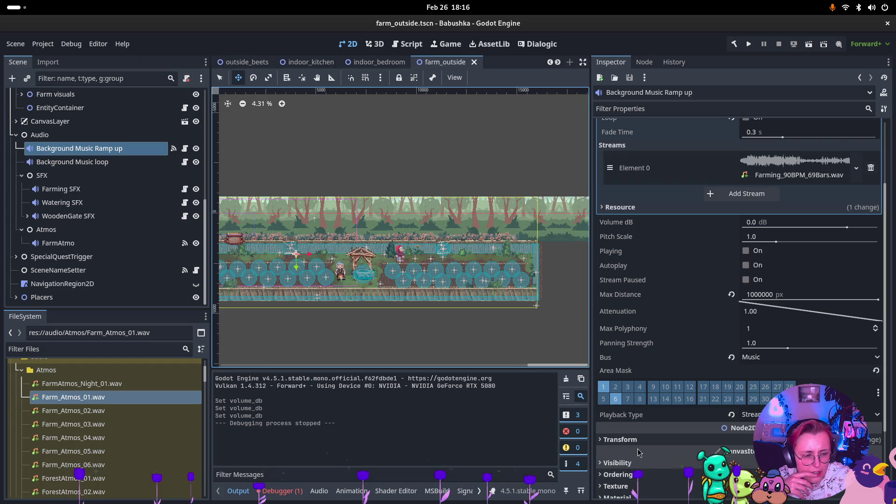
scroll(733, 442, down, 3)
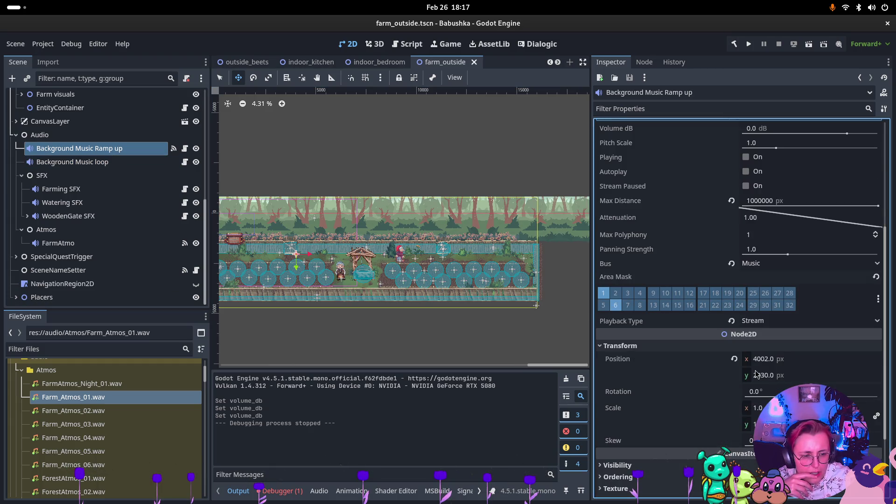
click(61, 243)
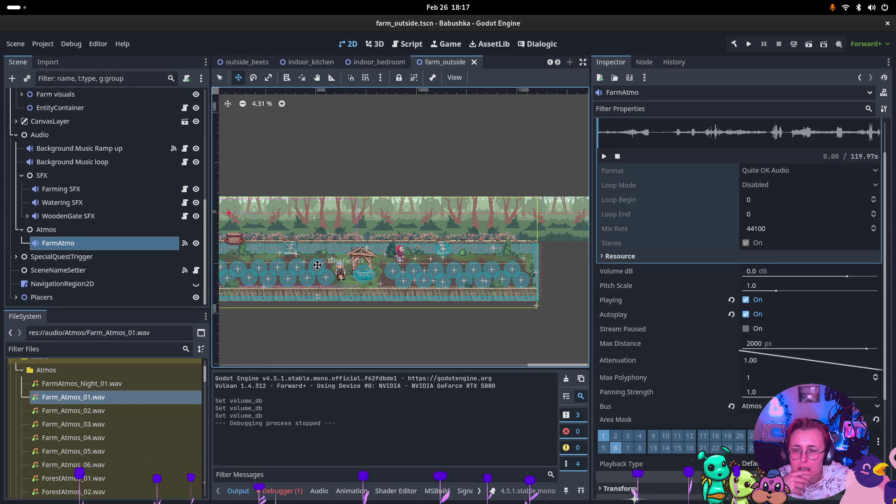
- Drag FarmAtmo to a new spot in the farm level and run the scene with F6
scroll(318, 264, down, 2)
mouse_move(318, 264)
mouse_down()
mouse_move(325, 257)
mouse_move(313, 243)
mouse_move(407, 264)
mouse_move(387, 269)
mouse_up()
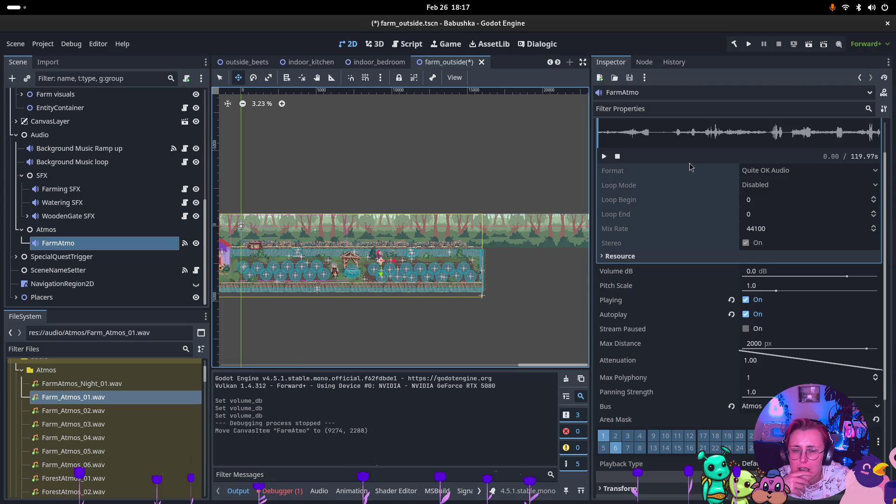
key(F6)
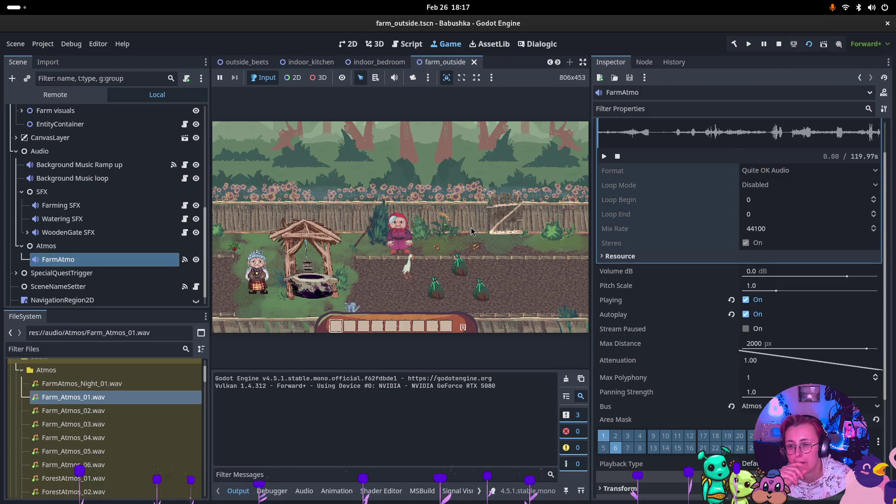
- Stop the game and turn on Autoplay for the Background Music Ramp up player
click(779, 43)
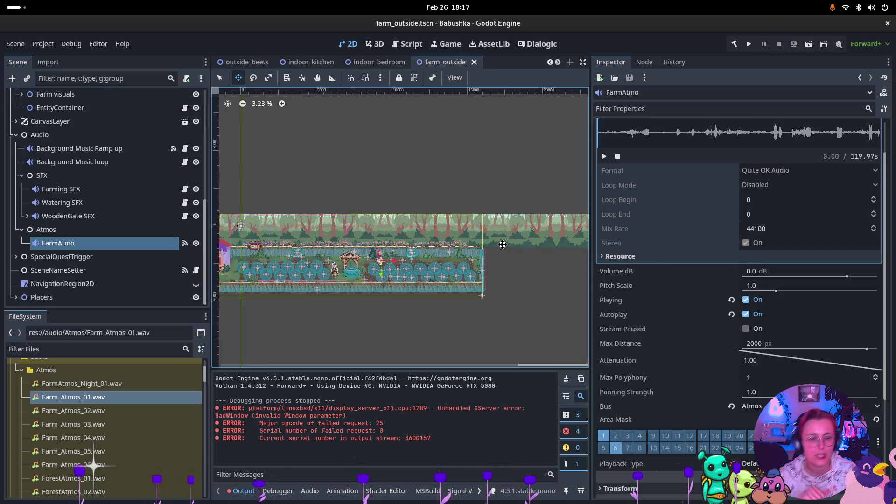
click(83, 149)
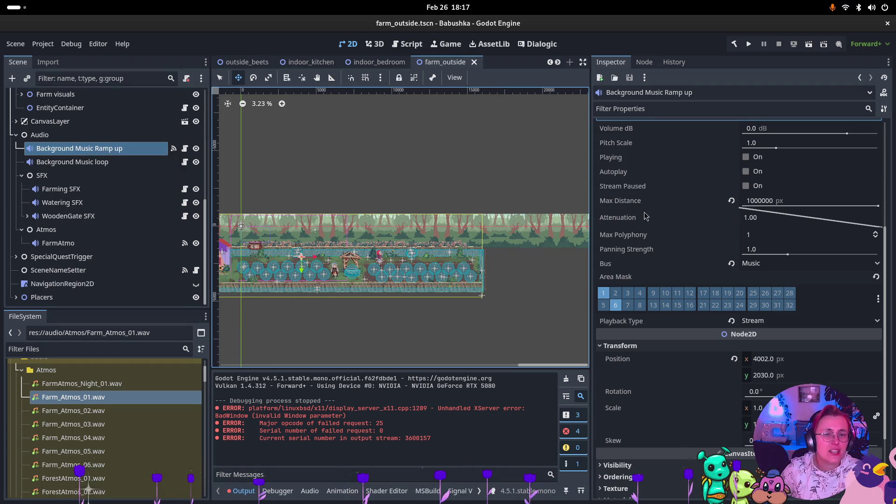
mouse_move(633, 200)
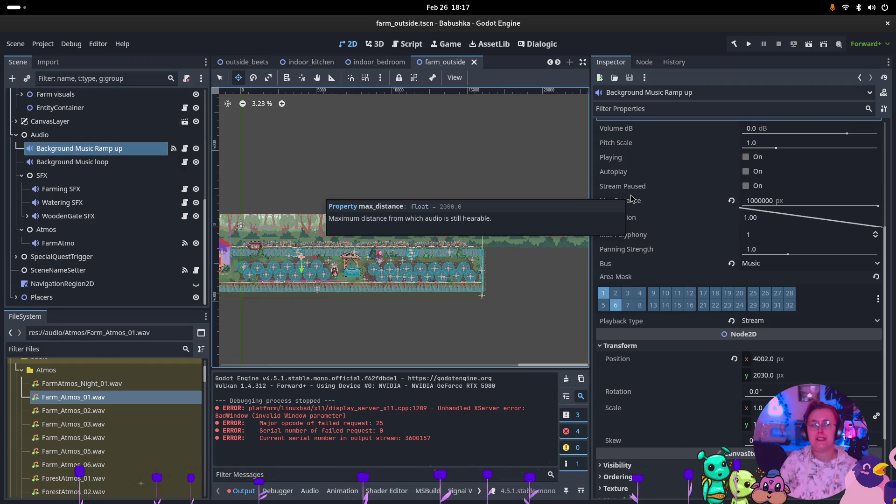
click(756, 171)
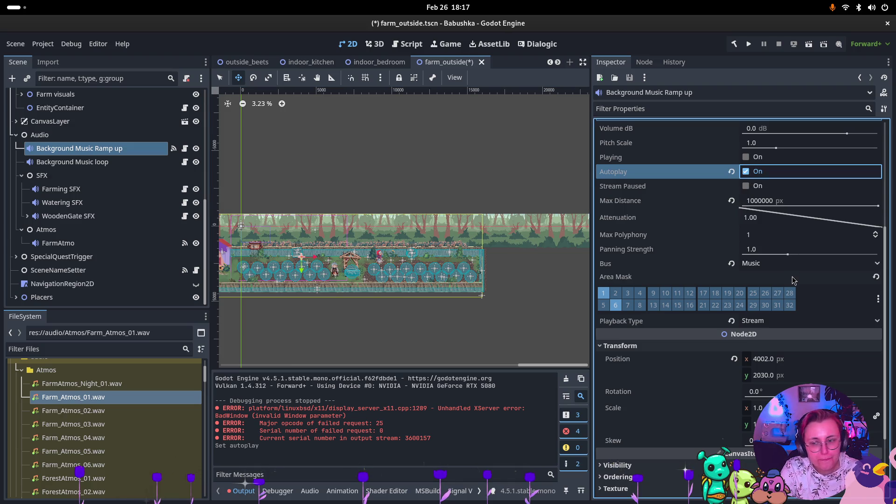
click(68, 245)
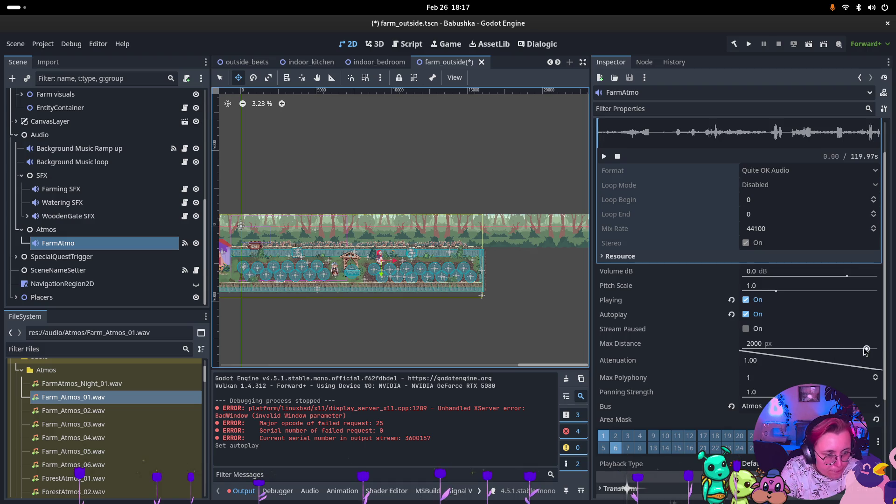
- Set FarmAtmo's Max Distance to 10000000 px
drag(866, 349, 878, 350)
click(768, 343)
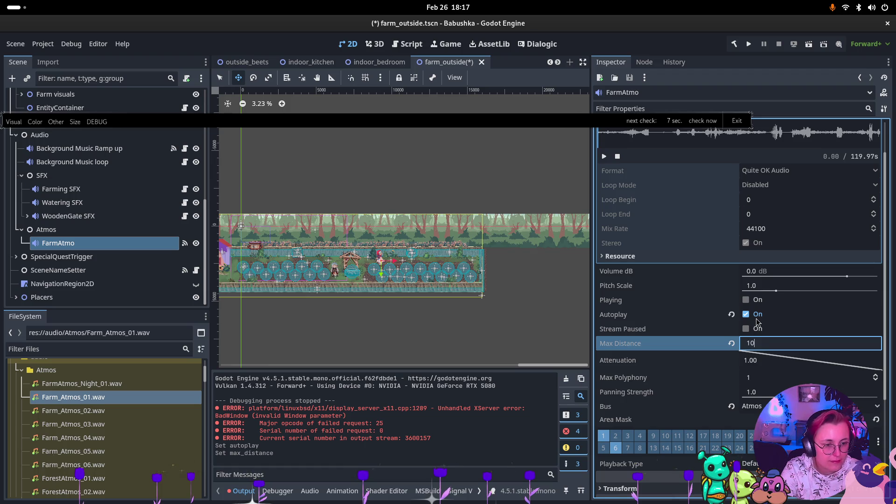
text(000000)
key(Return)
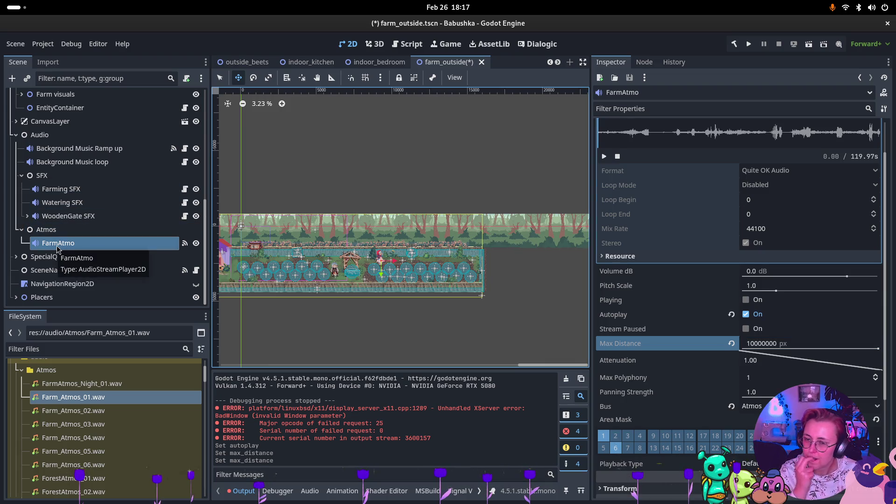
- Clear FarmAtmo's Farm_Atmos_01 stream so Stream is empty
scroll(789, 199, up, 2)
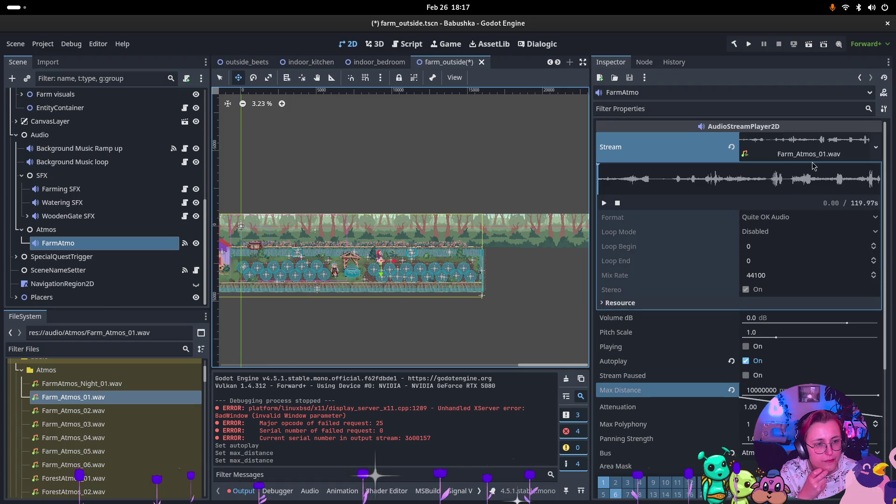
click(732, 147)
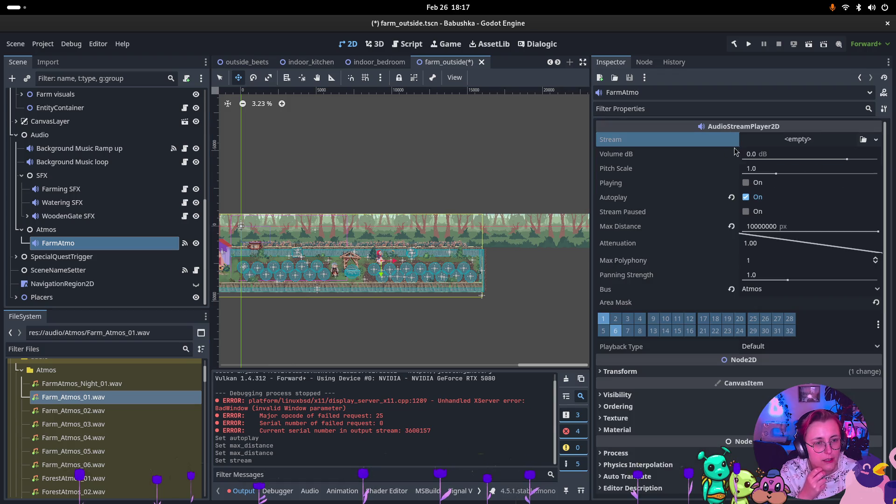
click(770, 141)
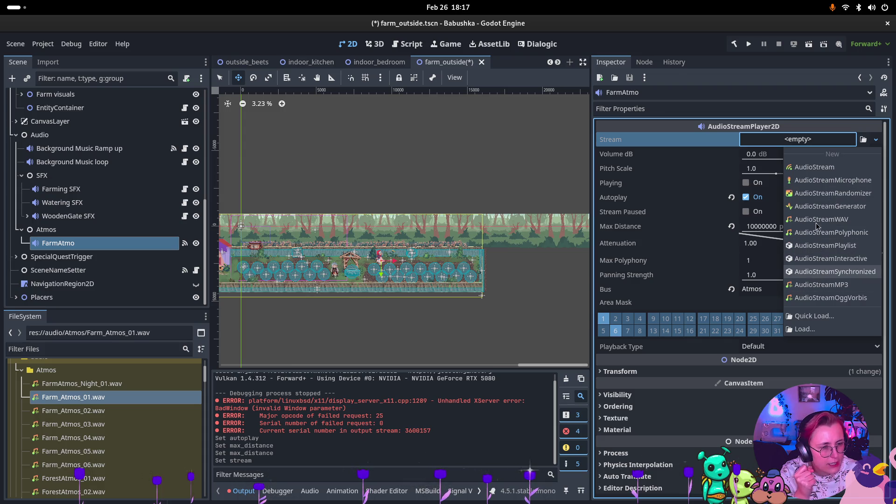
- Give FarmAtmo an AudioStreamRandomizer with Farm_Atmos_01–03.wav in its first slots
click(818, 193)
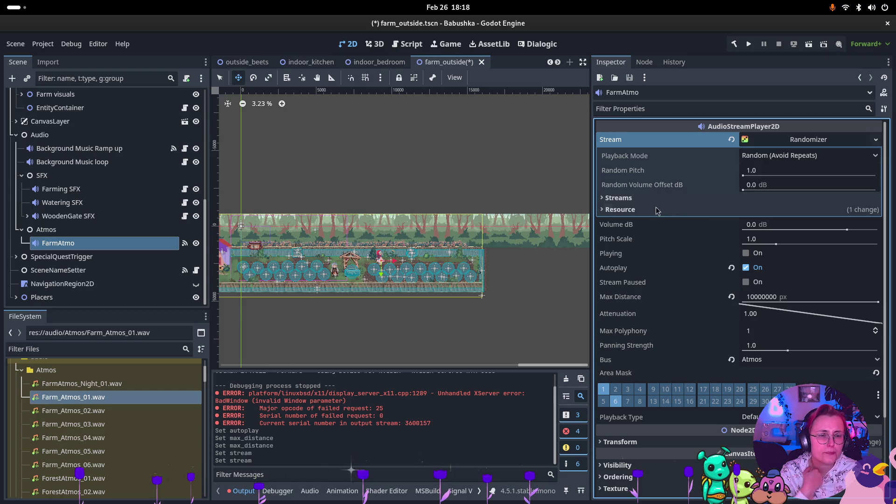
click(738, 198)
click(740, 212)
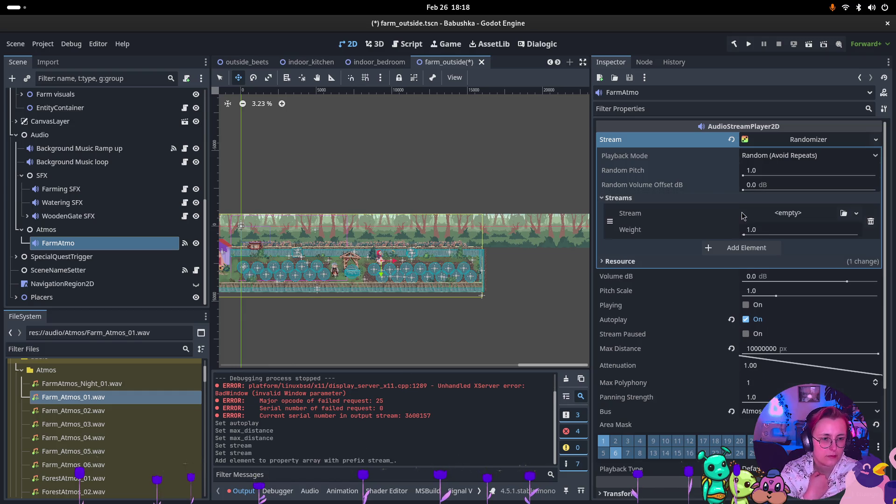
click(740, 248)
click(740, 285)
click(740, 323)
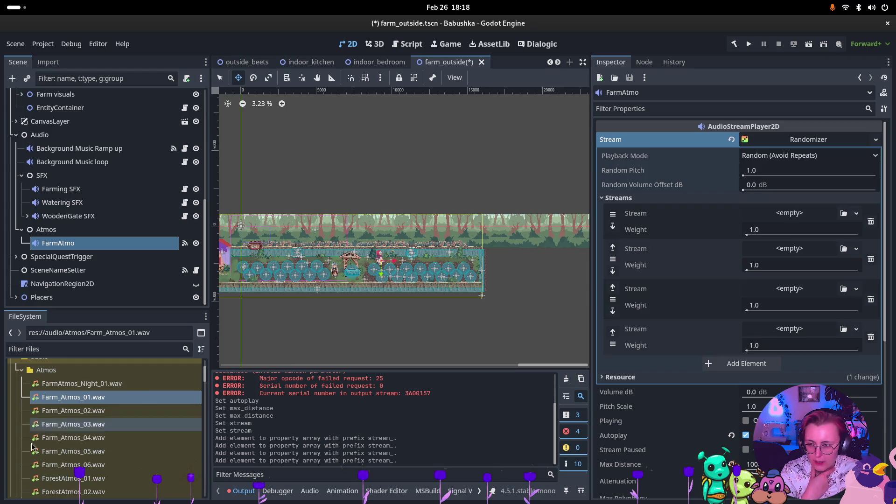
mouse_move(102, 398)
mouse_down()
mouse_move(789, 247)
mouse_move(789, 214)
mouse_up()
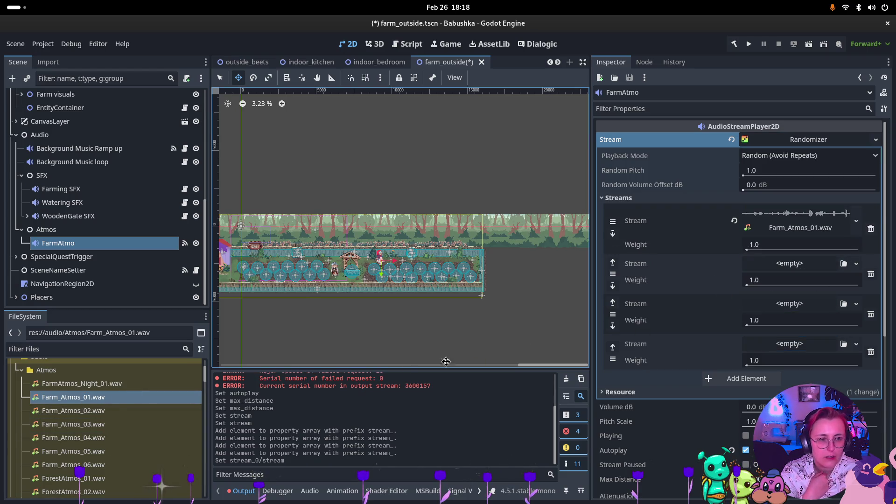
mouse_move(75, 410)
mouse_down()
mouse_move(664, 311)
mouse_move(803, 266)
mouse_move(794, 264)
mouse_move(122, 422)
mouse_move(788, 291)
mouse_move(808, 313)
mouse_move(794, 314)
mouse_up()
mouse_move(75, 437)
mouse_down()
mouse_move(75, 446)
mouse_move(766, 386)
mouse_move(789, 365)
mouse_up()
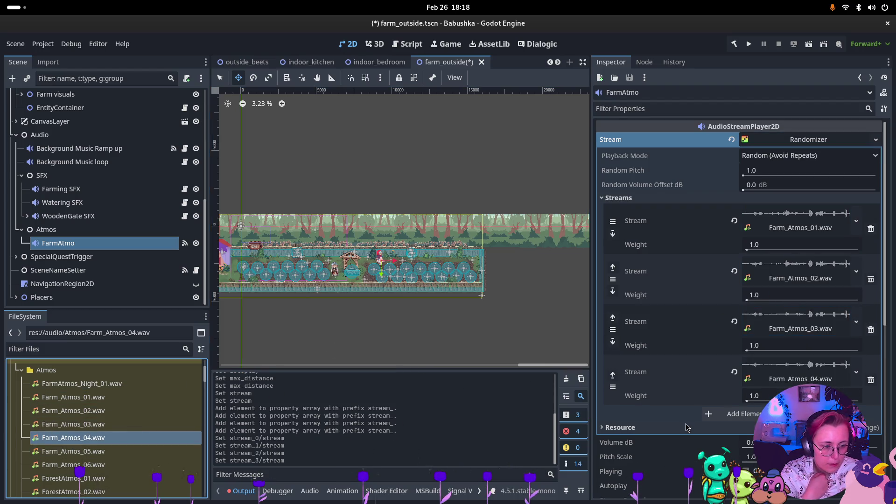
- Add the remaining Farm_Atmos clips through 06.wav to the randomizer and save the scene
click(731, 417)
scroll(731, 420, down, 3)
mouse_move(93, 451)
mouse_down()
mouse_move(157, 446)
mouse_move(808, 280)
mouse_up()
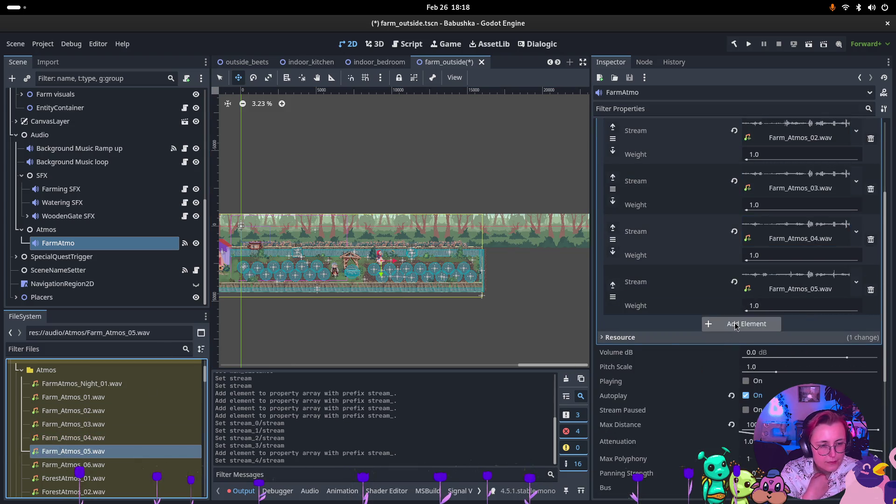
click(740, 323)
mouse_move(92, 448)
mouse_down()
mouse_move(113, 452)
mouse_move(296, 372)
mouse_move(92, 467)
mouse_move(859, 184)
mouse_move(758, 120)
mouse_move(764, 187)
mouse_move(776, 206)
mouse_up()
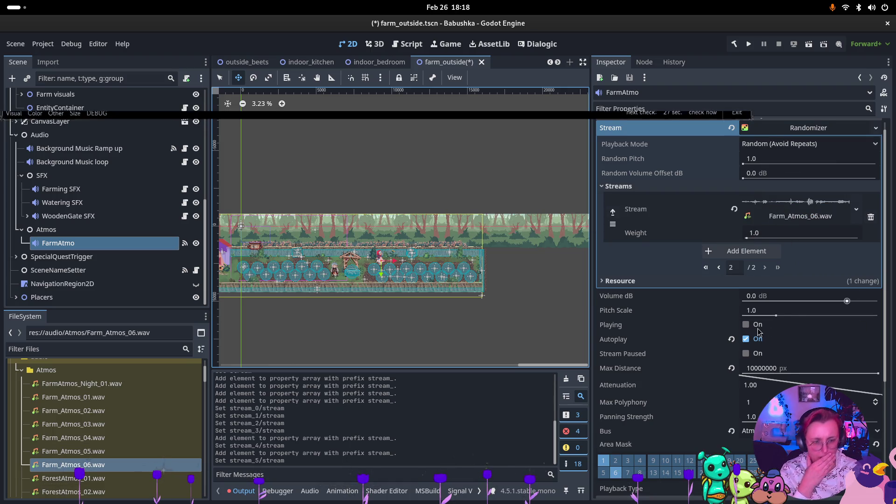
key(ctrl+s)
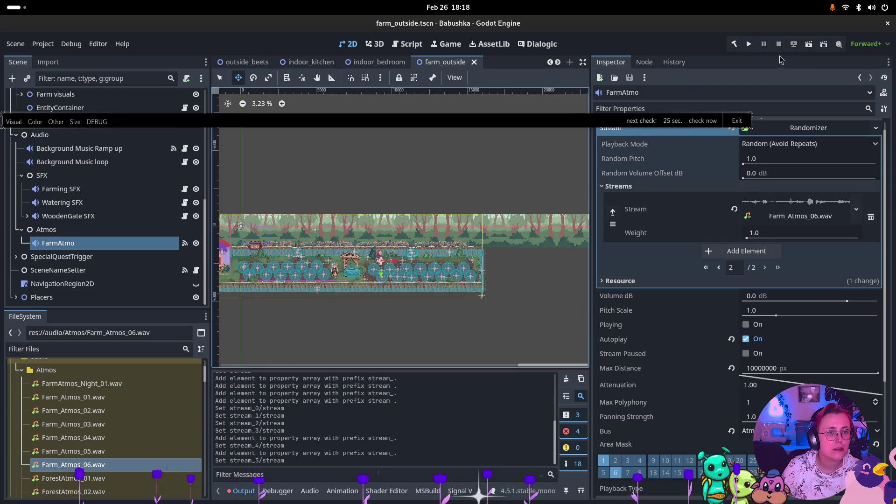
click(806, 46)
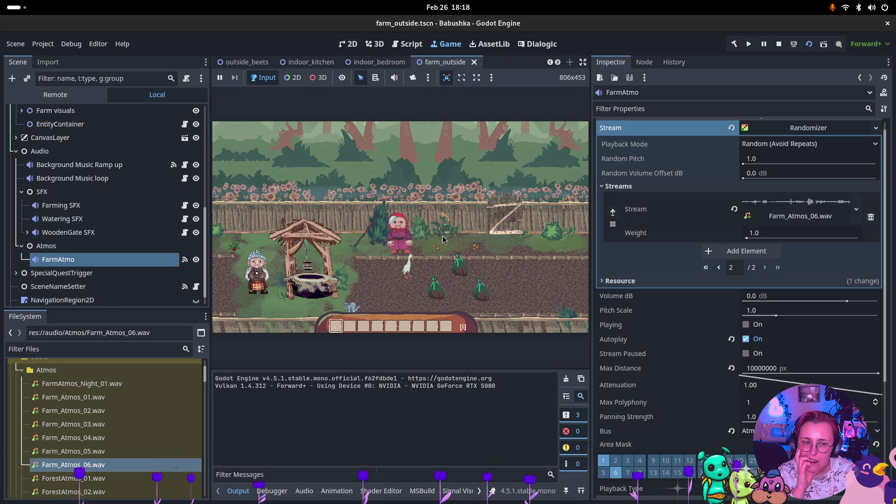
click(721, 267)
scroll(770, 253, down, 2)
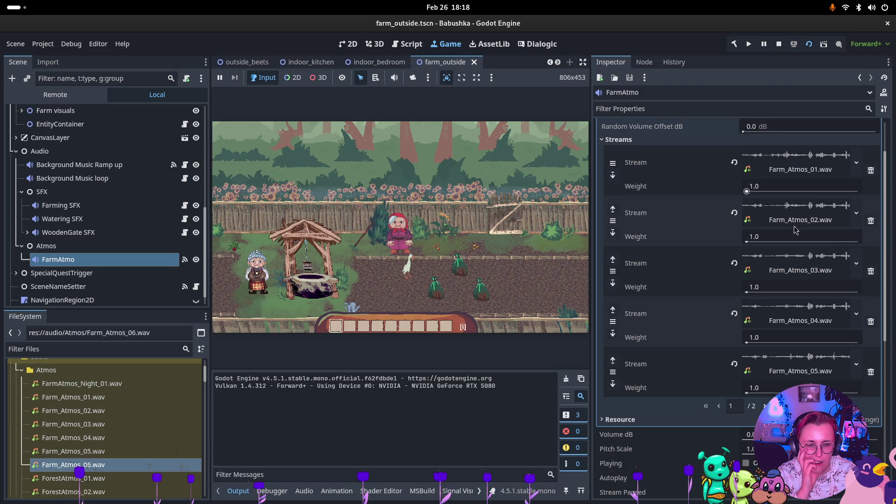
click(399, 196)
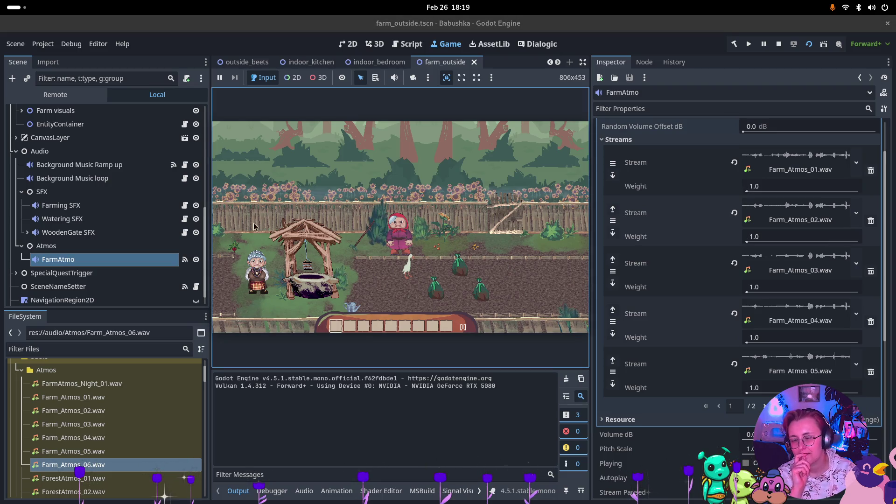
click(779, 43)
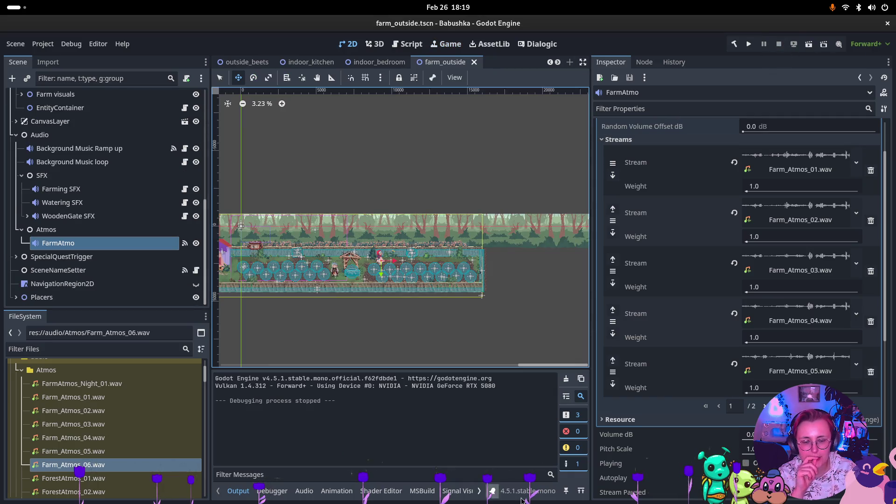
- Lower the Atmos bus to -7.6 dB, then run and stop farm_outside to hear it
click(304, 490)
drag(423, 366, 420, 397)
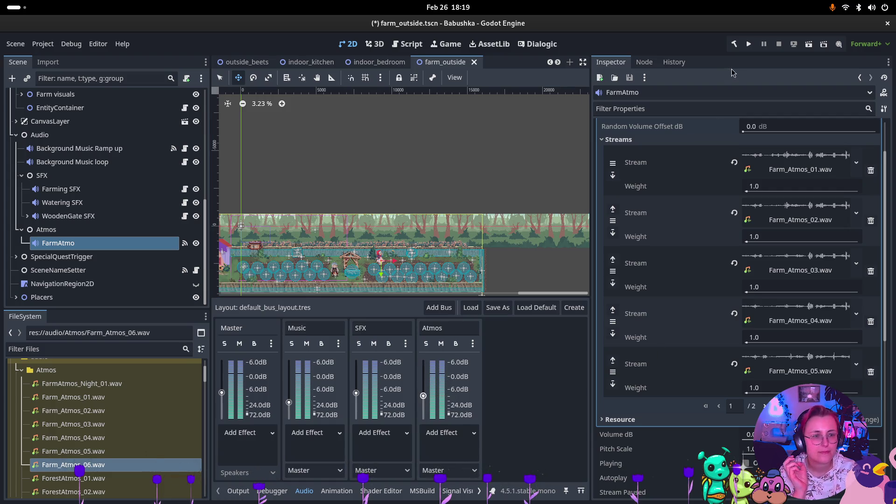
click(810, 44)
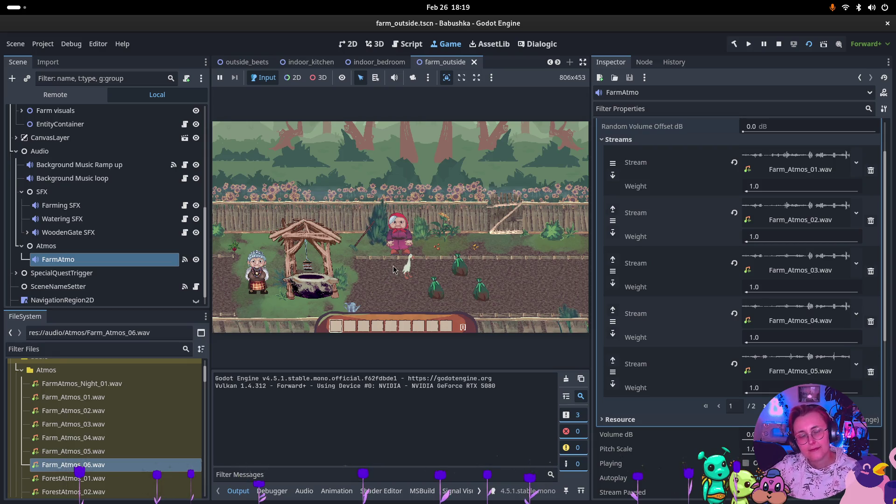
click(778, 44)
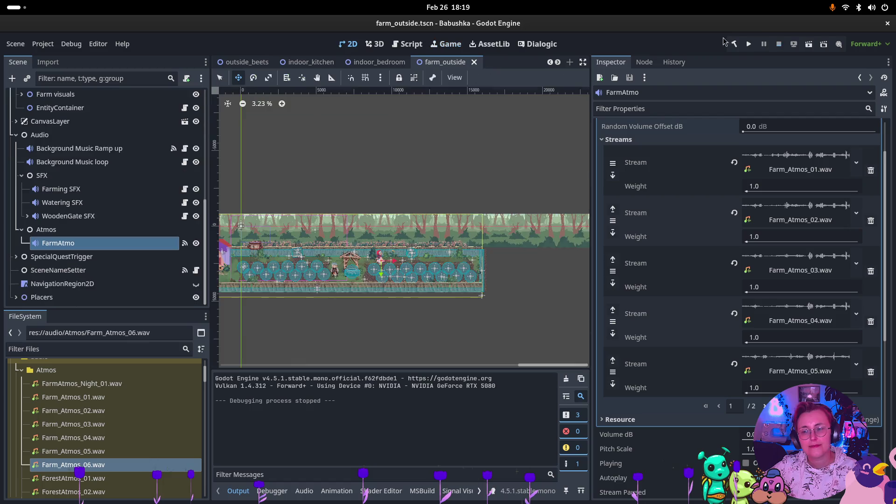
- Paste the Atmos group under Audio in outside_beets, save it, and run farm_outside
click(41, 233)
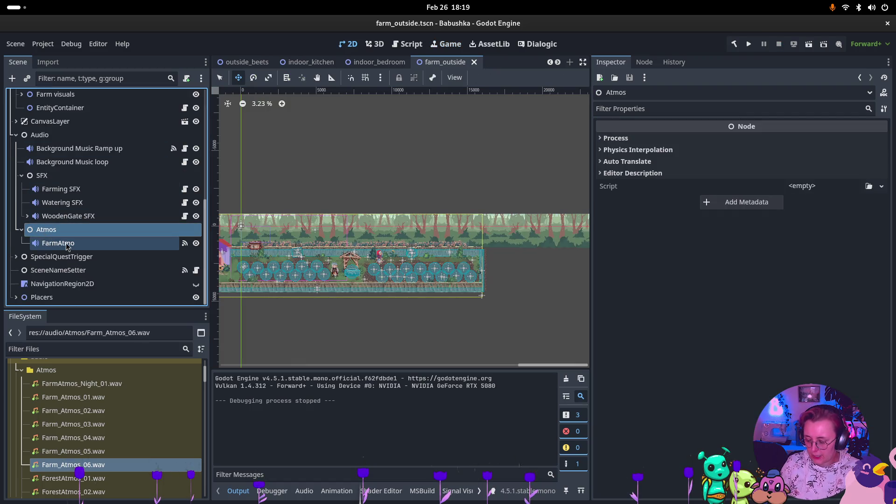
click(247, 62)
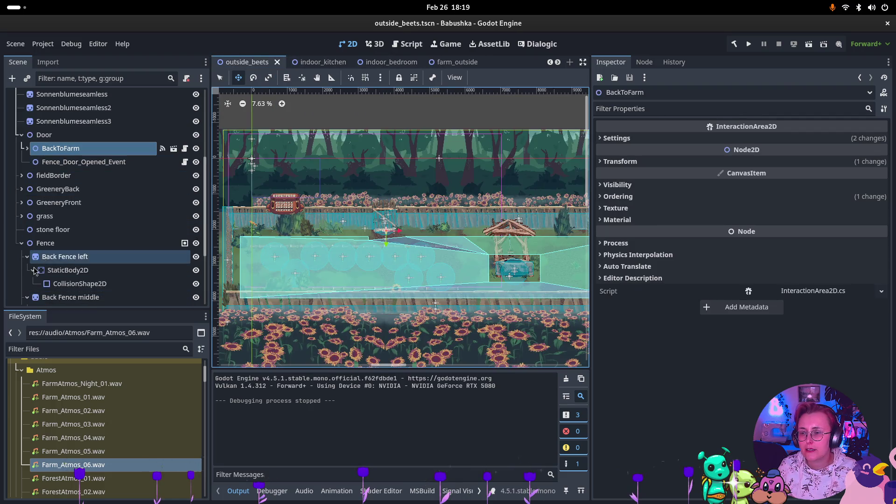
scroll(34, 271, down, 3)
scroll(22, 226, up, 5)
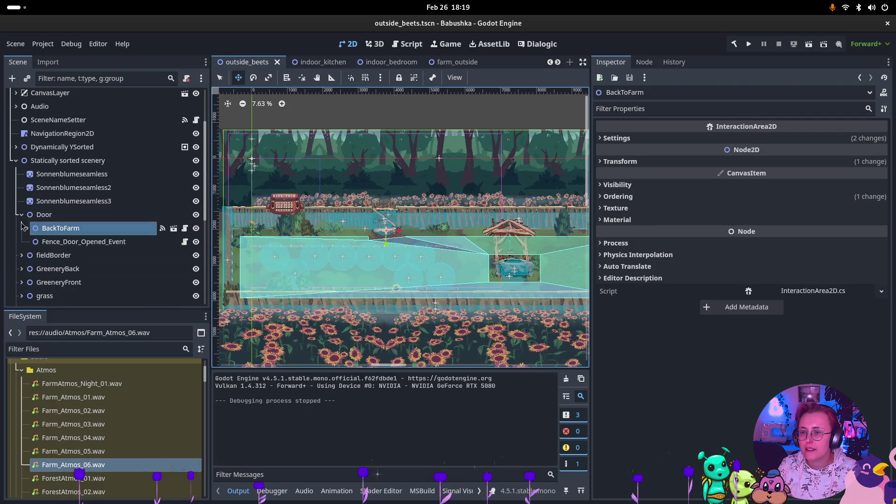
click(17, 161)
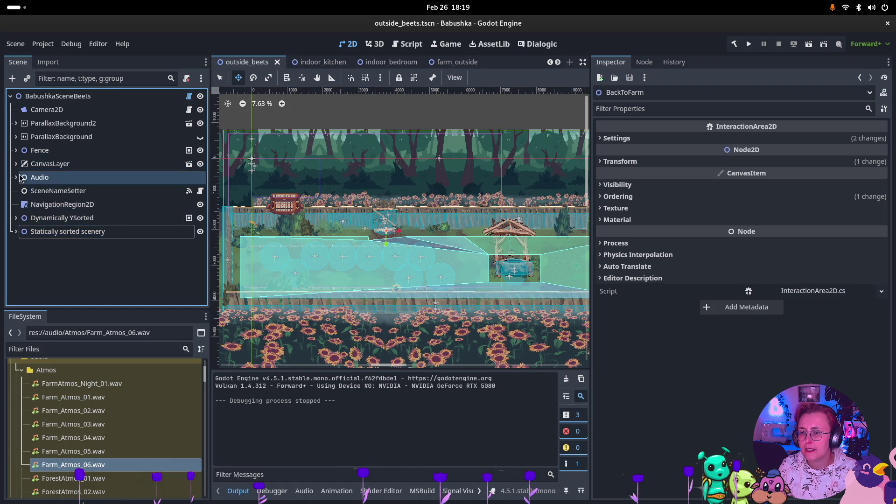
click(17, 177)
click(70, 149)
key(ctrl+v)
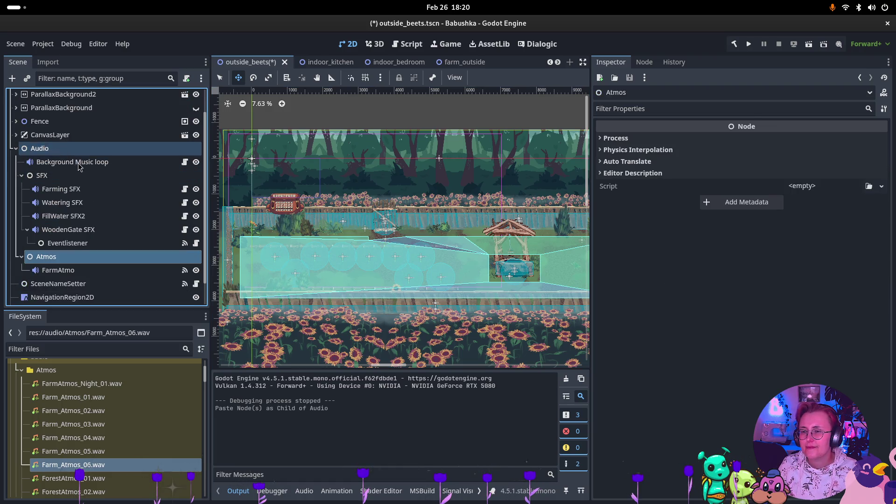
key(ctrl+s)
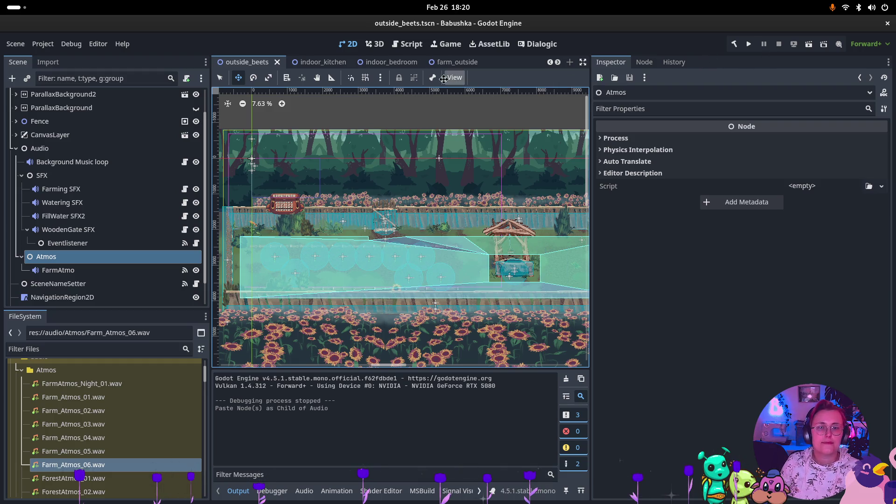
click(455, 62)
click(811, 44)
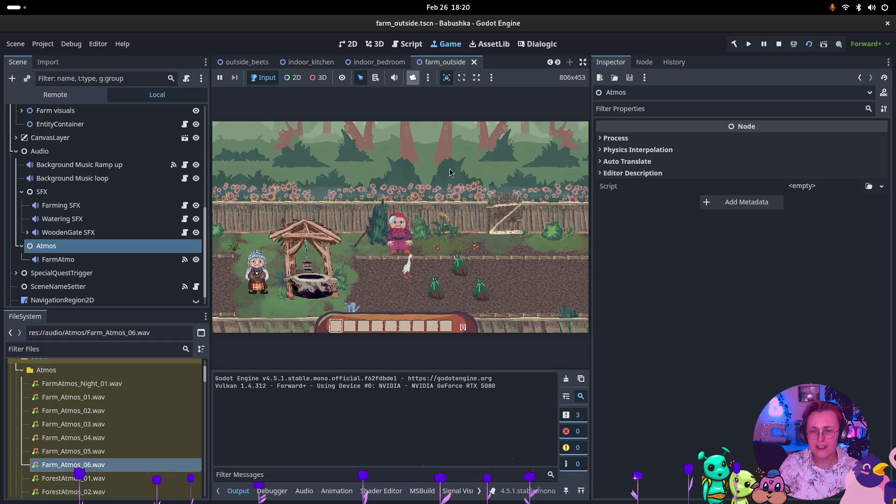
- Walk the character right and up through the garden gate, and select FarmAtmo
click(479, 242)
key(d)
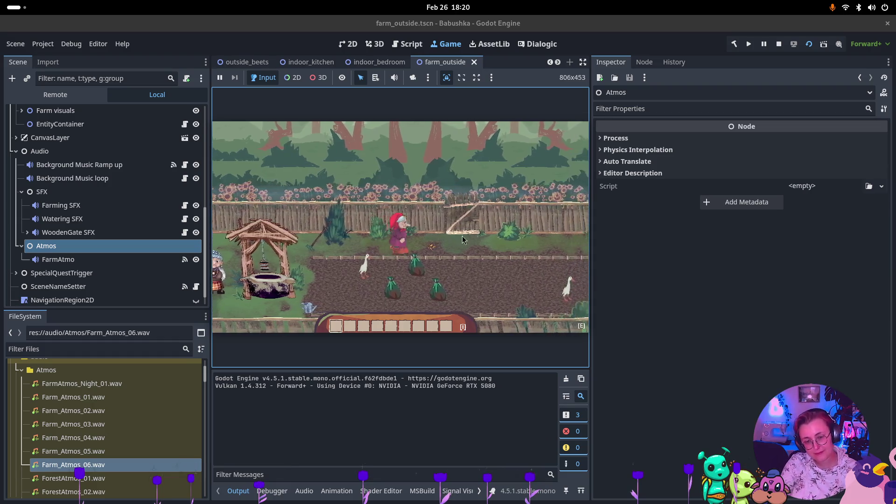
key(w)
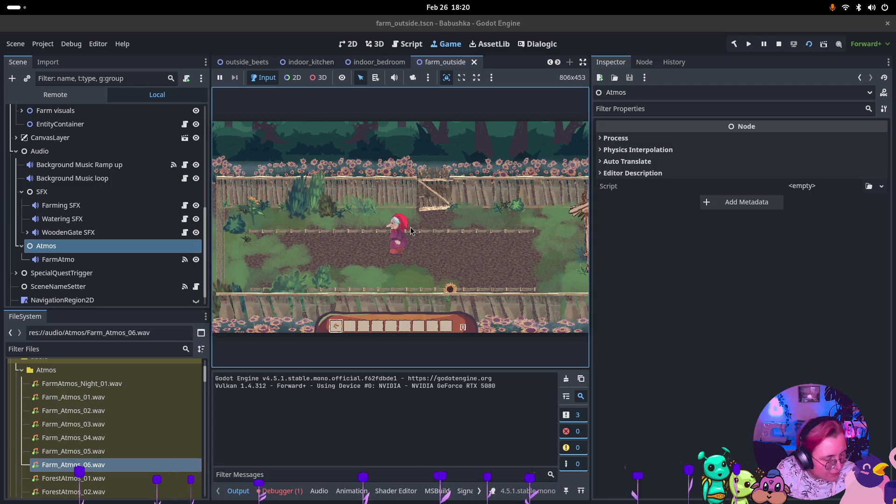
click(168, 260)
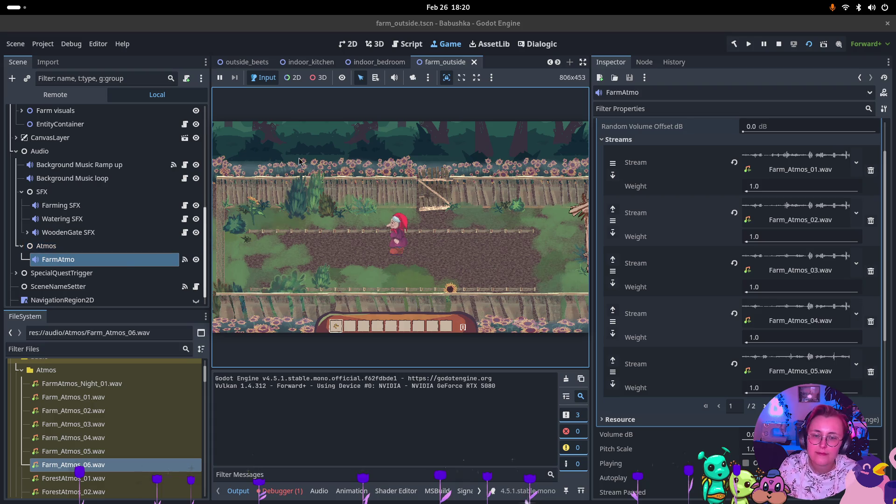
- Walk right past the well and back beside it, then stop the test run
key(d)
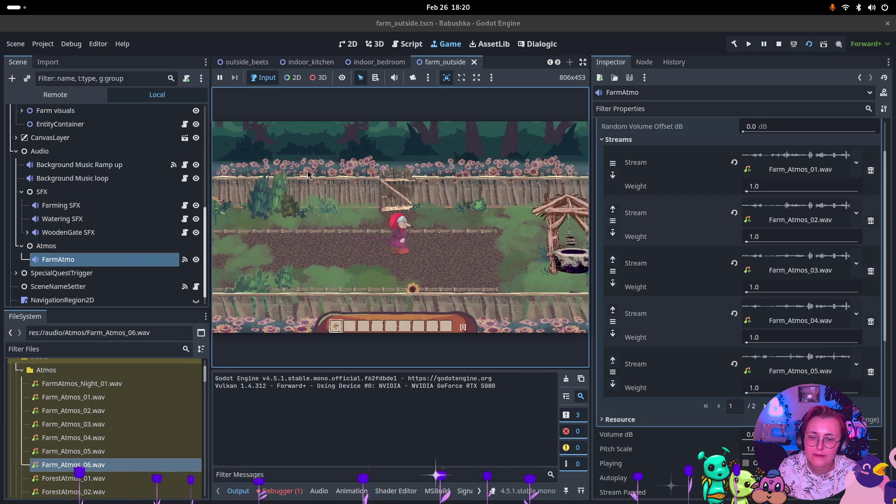
key(d)
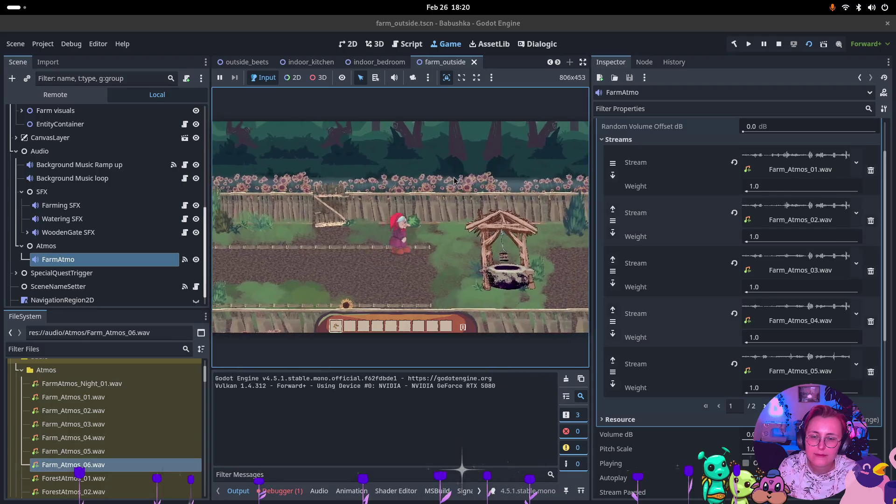
key(d)
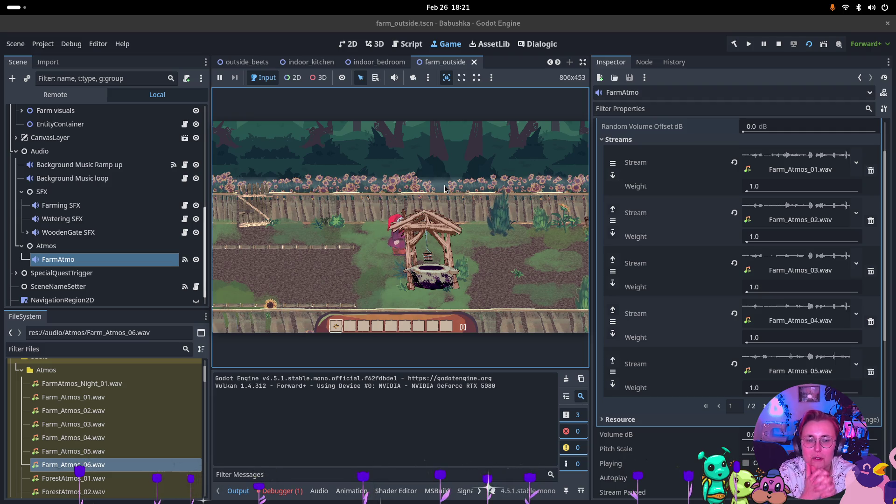
key(d)
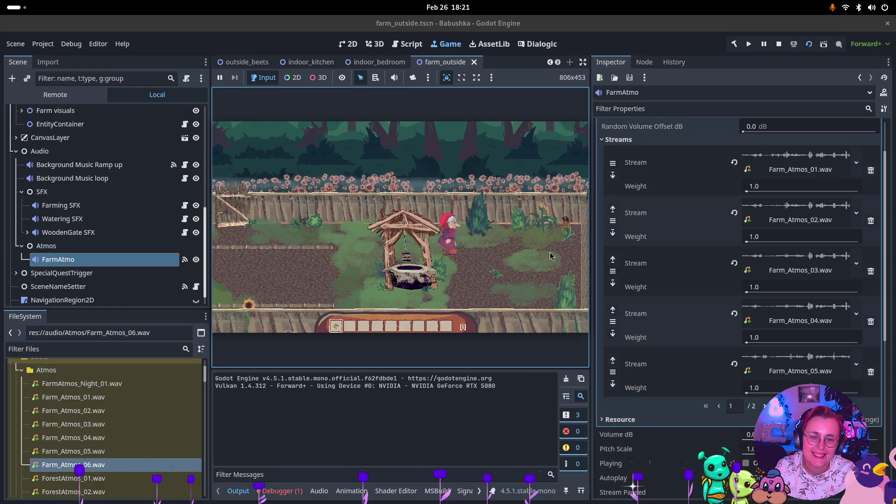
key(d)
key(s)
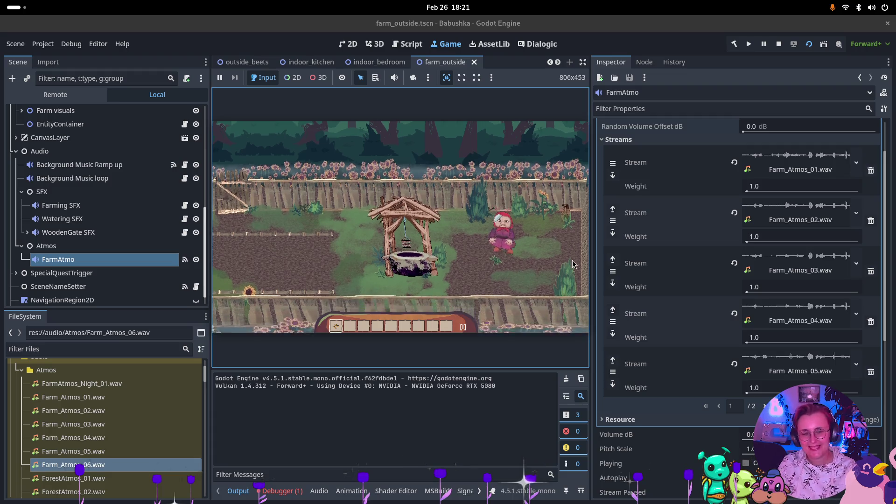
key(a)
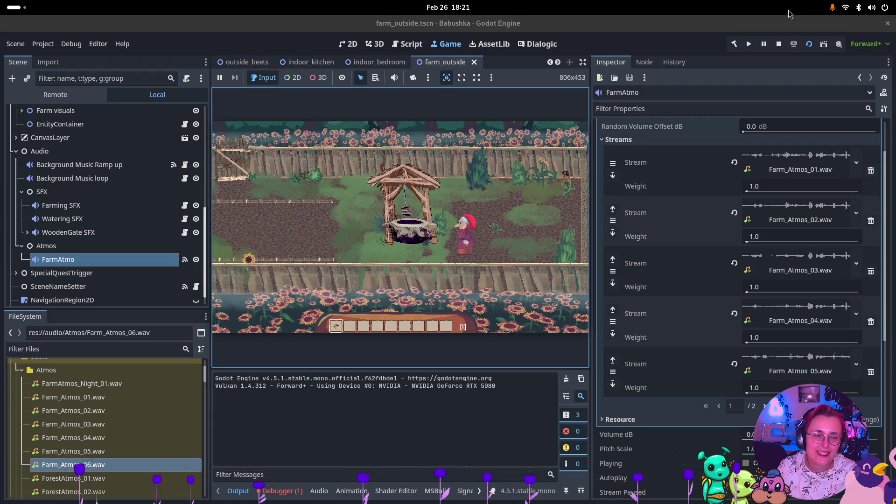
click(779, 42)
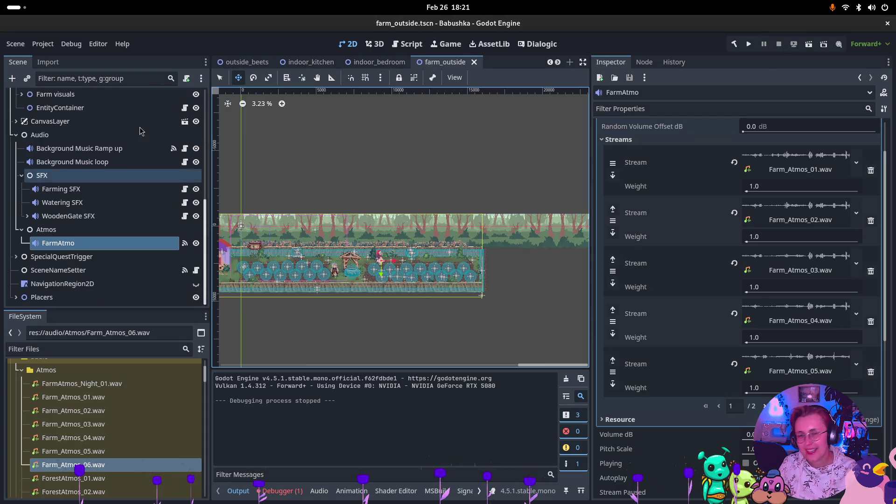
- Switch to Rider and remove the breakpoint on line 46
key(super)
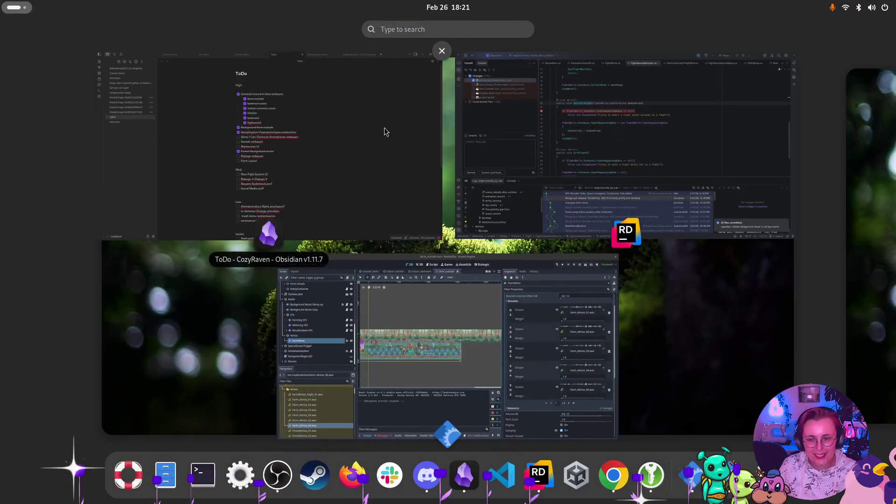
click(568, 280)
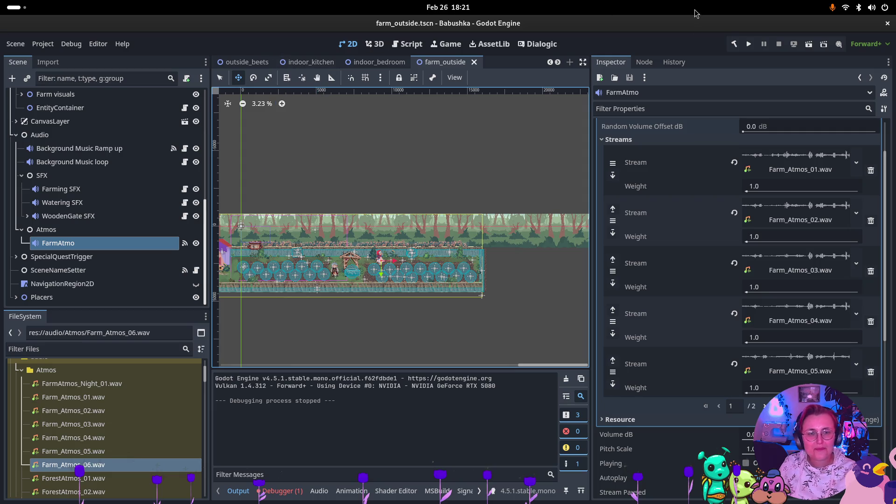
key(super)
click(583, 84)
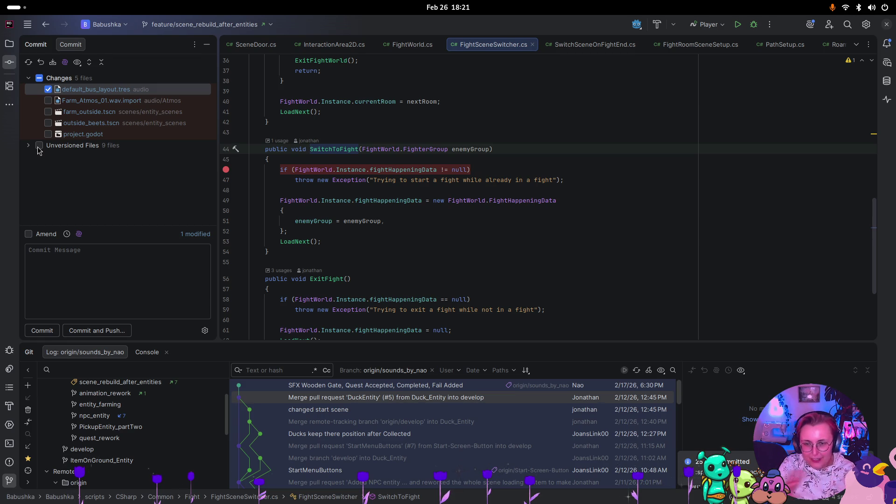
click(227, 170)
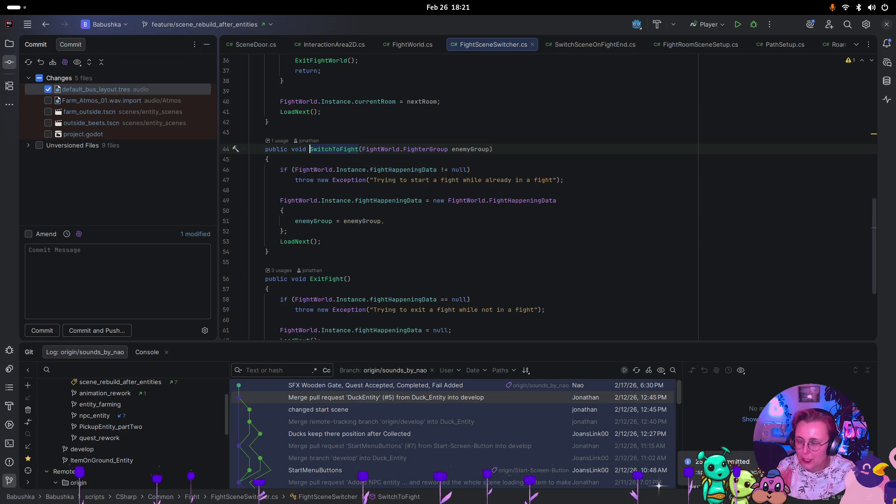
- Include the 5 modified files and 9 unversioned files in the commit
click(39, 78)
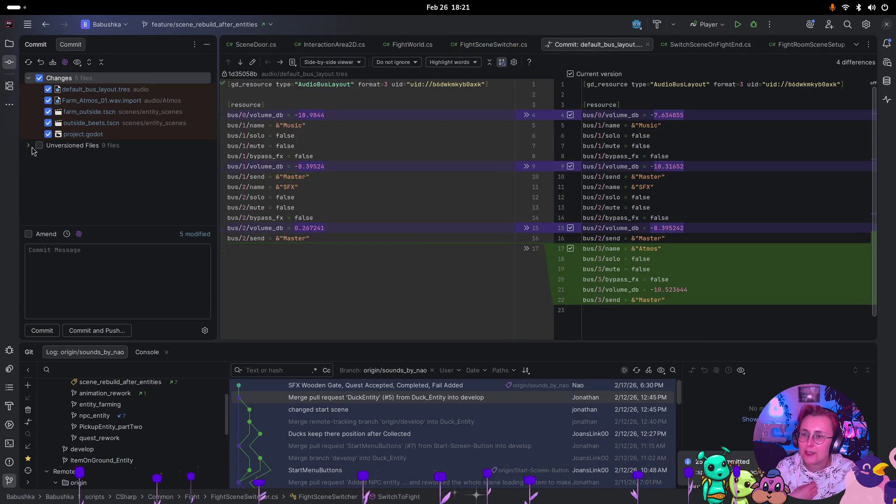
click(37, 146)
click(39, 119)
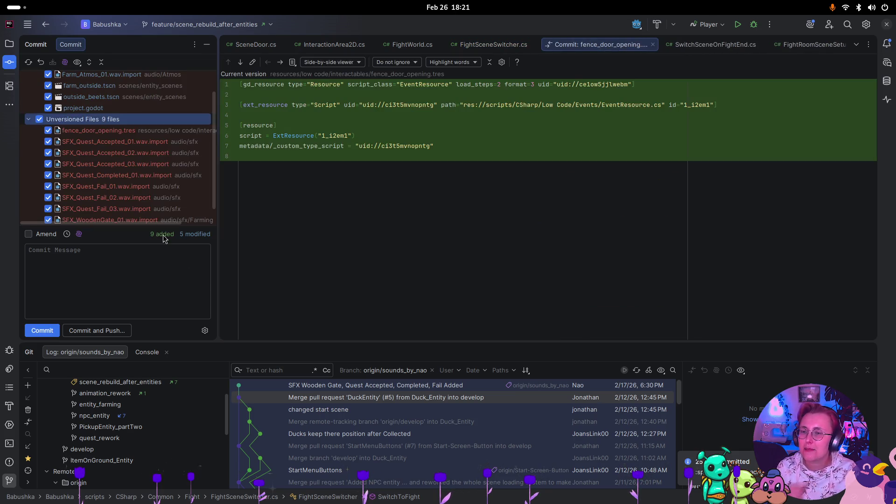
click(165, 290)
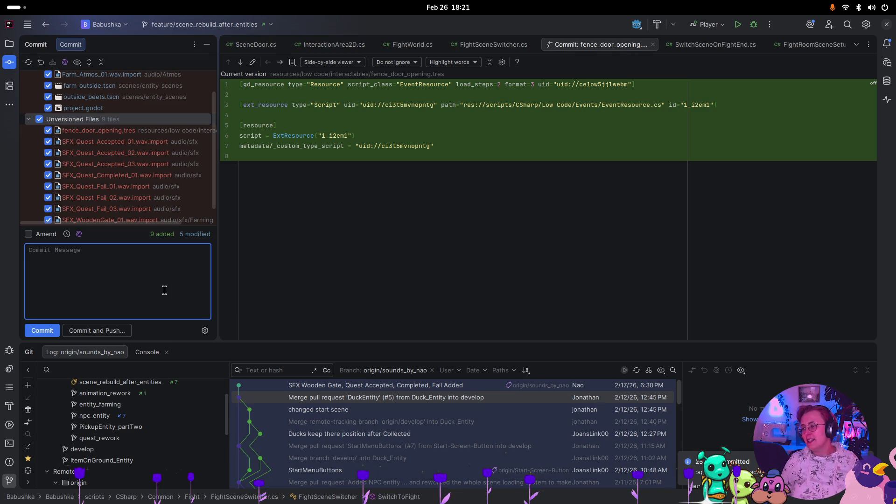
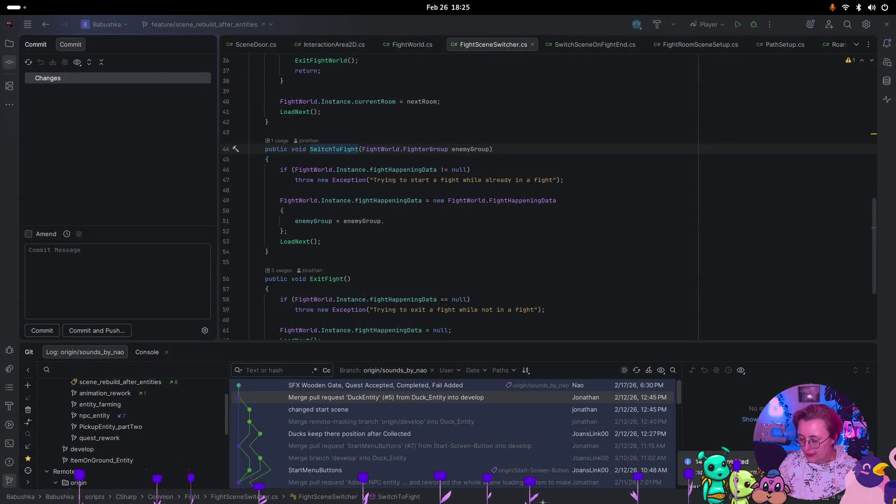
- Leave Rider through the Activities overview and bring the Godot editor window to the front
key(super)
key(super)
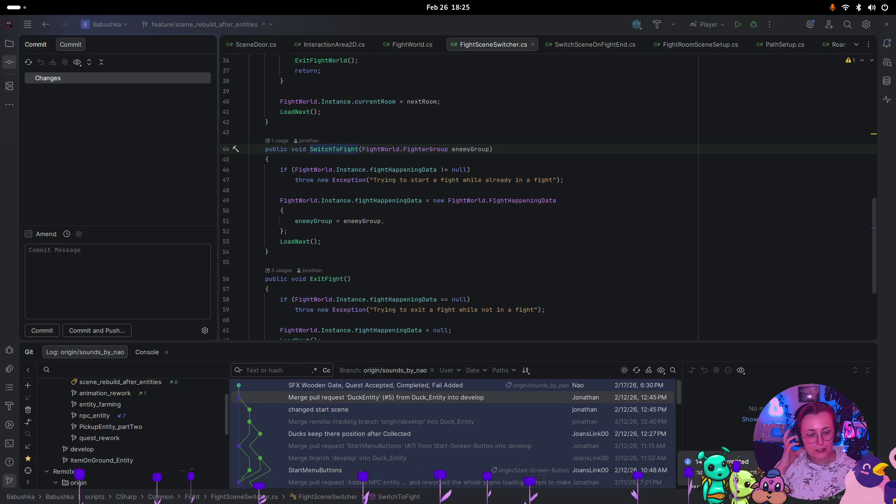
key(super)
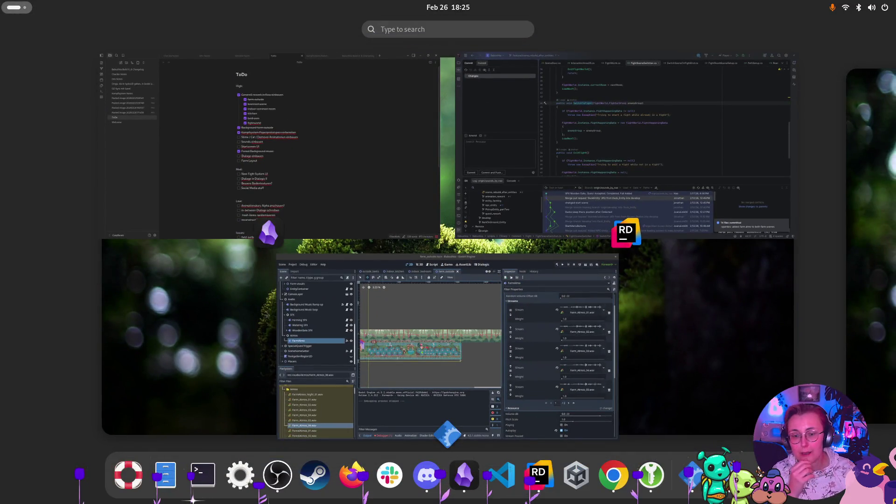
click(327, 397)
- Select ForestAtmos_01–03.wav and drag them over to the outside_beets scene
scroll(107, 407, down, 1)
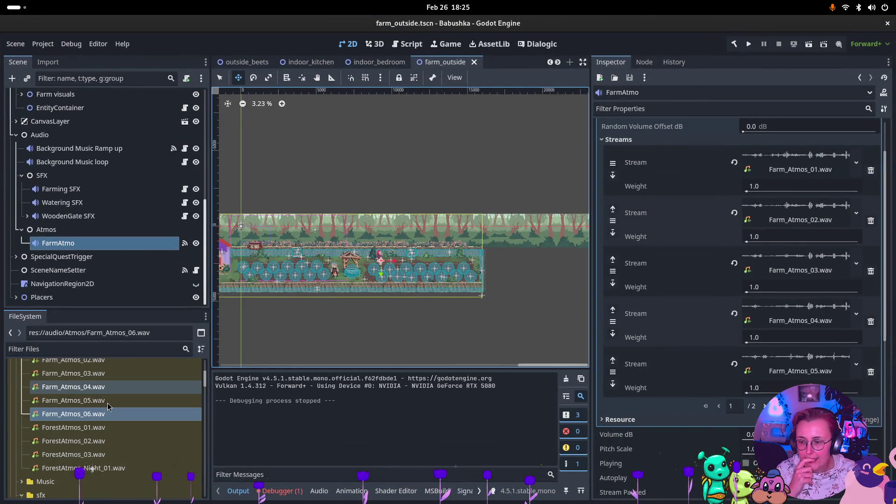
click(90, 430)
shift+click(100, 458)
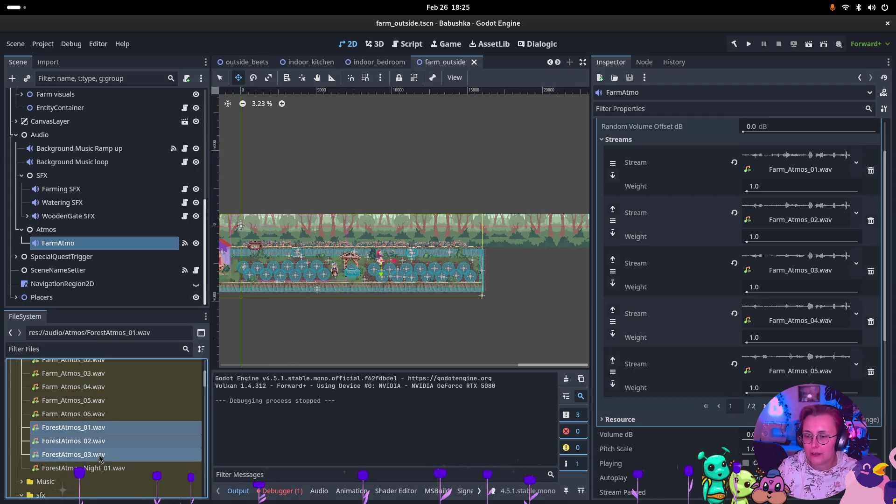
mouse_move(163, 409)
mouse_down()
mouse_move(339, 58)
mouse_move(280, 59)
mouse_move(186, 78)
mouse_move(243, 62)
mouse_move(103, 238)
mouse_move(551, 173)
mouse_move(630, 150)
mouse_move(58, 271)
mouse_up()
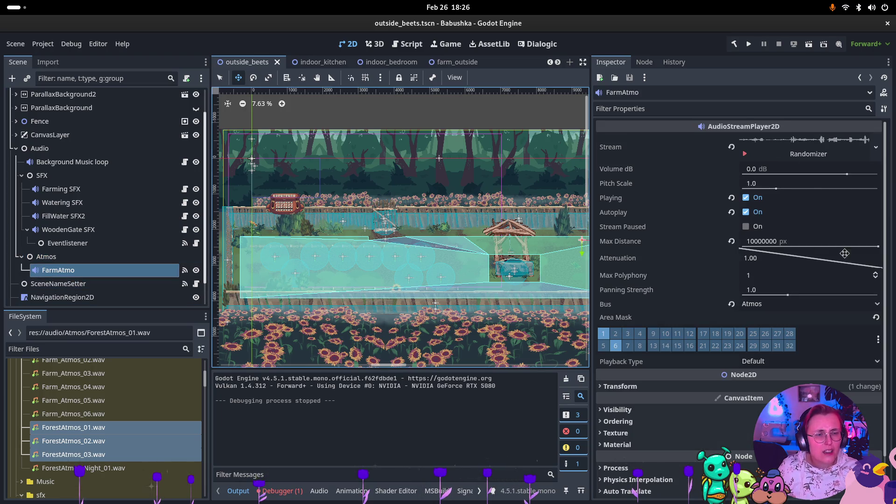
- Turn off FarmAtmo's Playing and remove the Farm_Atmos_03, 04 and 05 randomizer entries
click(747, 201)
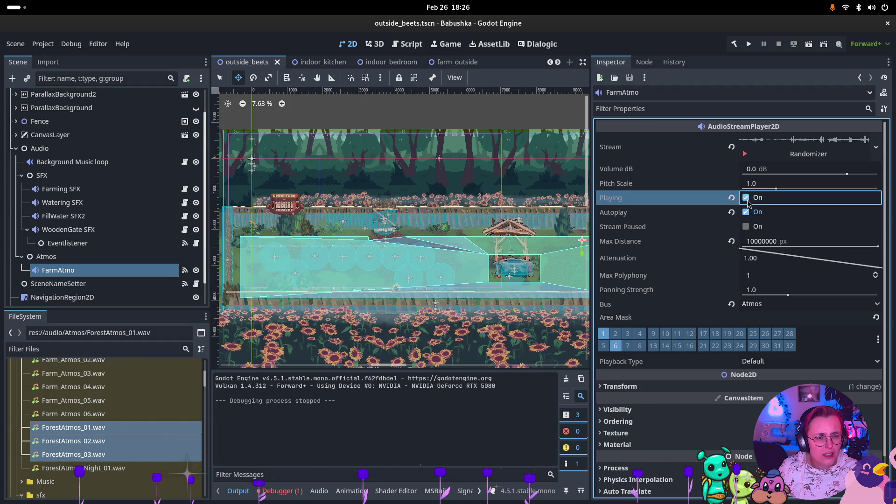
click(746, 199)
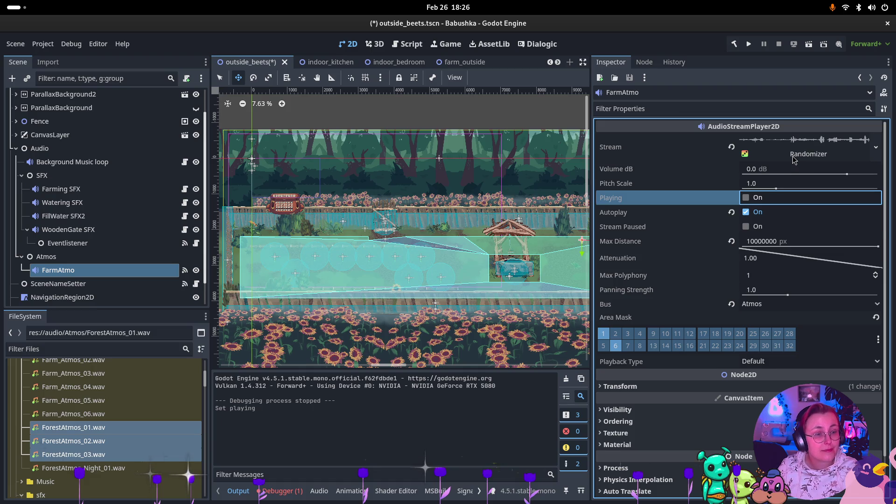
click(808, 150)
click(625, 214)
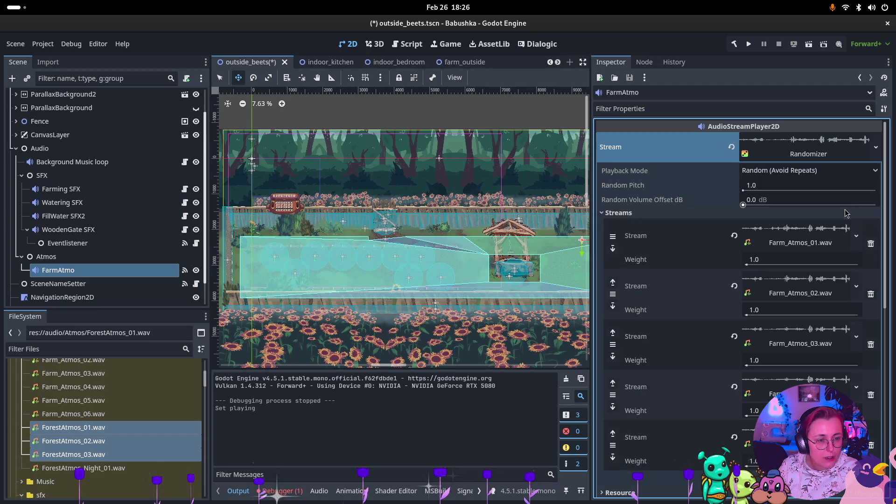
scroll(775, 285, down, 5)
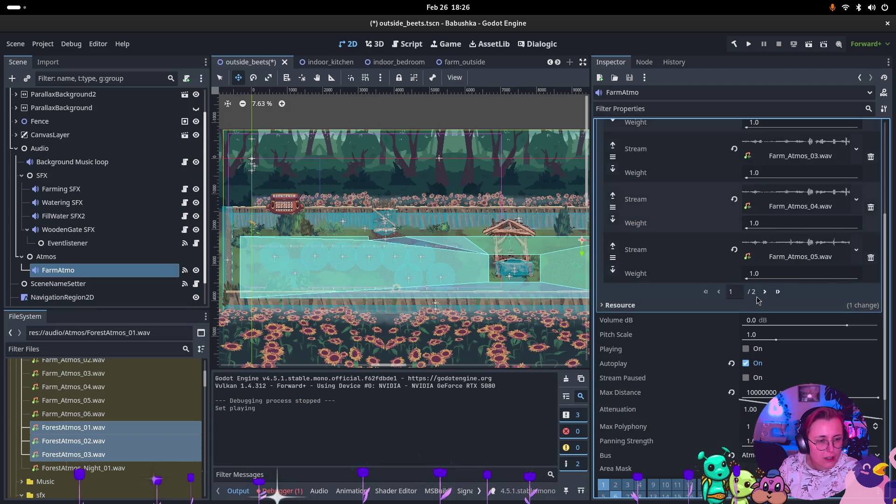
click(872, 258)
click(871, 207)
click(871, 157)
- Fill the three randomizer stream slots with ForestAtmos_01, 02 and 03, then save the scene
scroll(747, 261, up, 5)
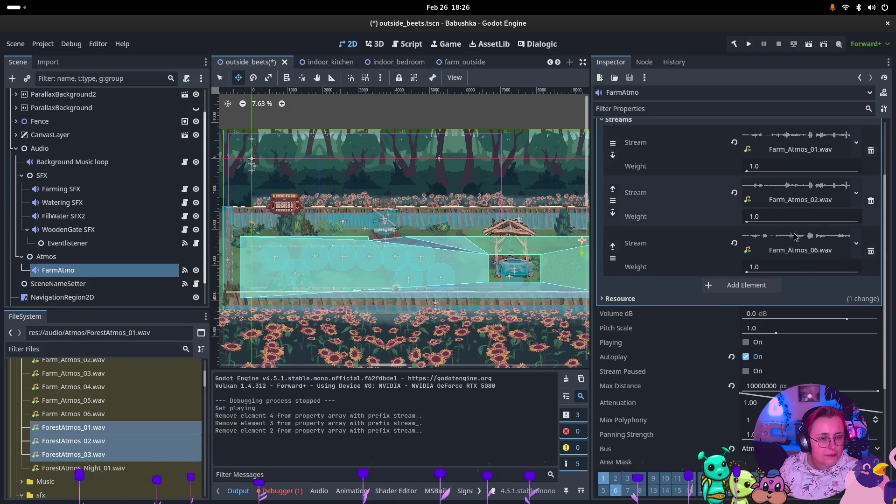
mouse_move(94, 427)
mouse_down()
mouse_move(420, 303)
mouse_move(790, 216)
mouse_move(809, 237)
mouse_move(117, 402)
mouse_move(94, 420)
mouse_move(373, 234)
mouse_move(736, 246)
mouse_move(794, 236)
mouse_up()
click(74, 428)
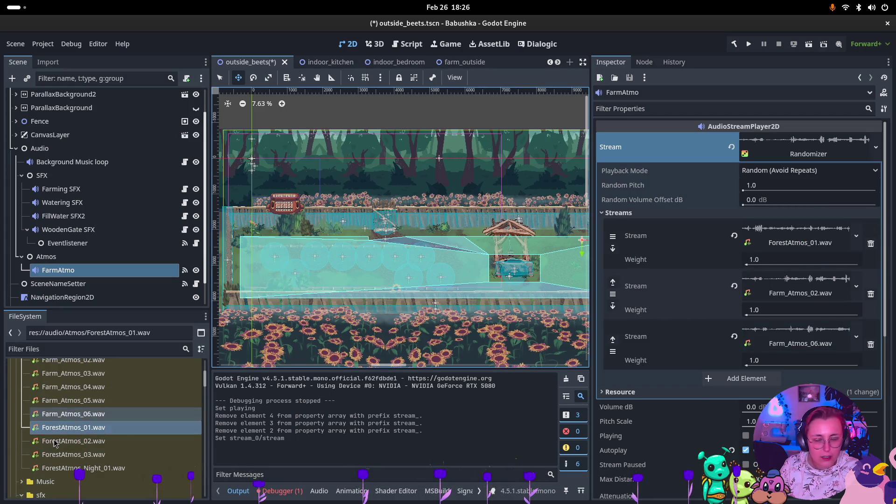
mouse_move(73, 441)
mouse_down()
mouse_move(736, 263)
mouse_move(796, 292)
mouse_up()
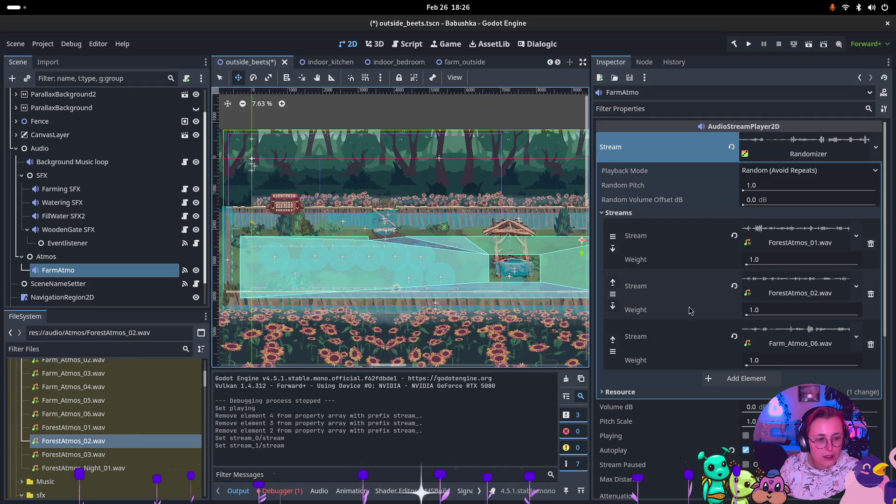
click(115, 455)
drag(156, 446, 822, 339)
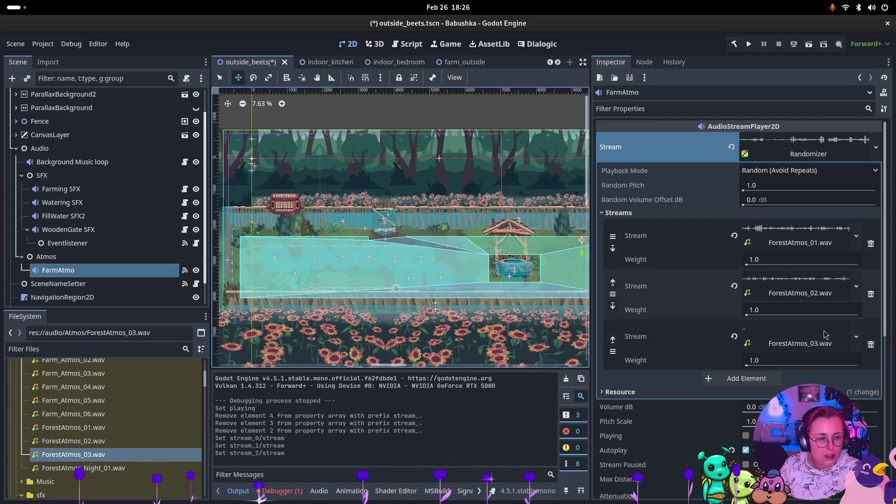
key(ctrl+s)
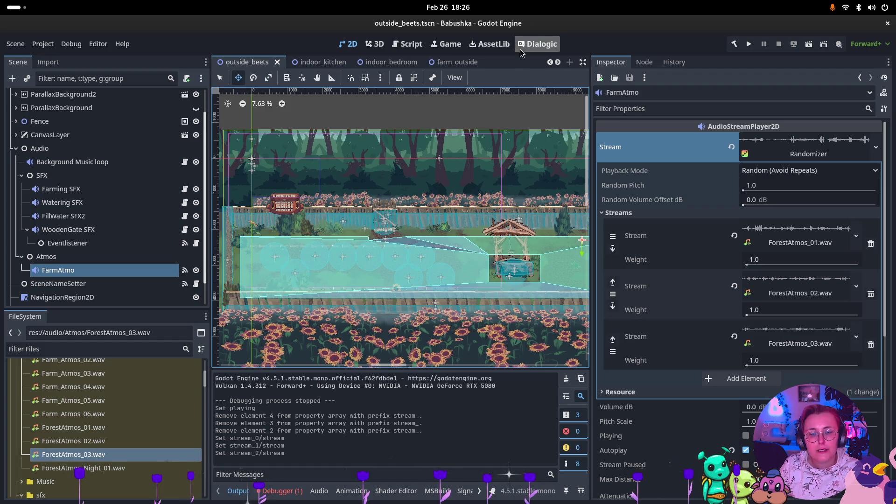
- Disable Autoplay on the Background Music loop, save outside_beets, and run the farm_outside scene
click(72, 162)
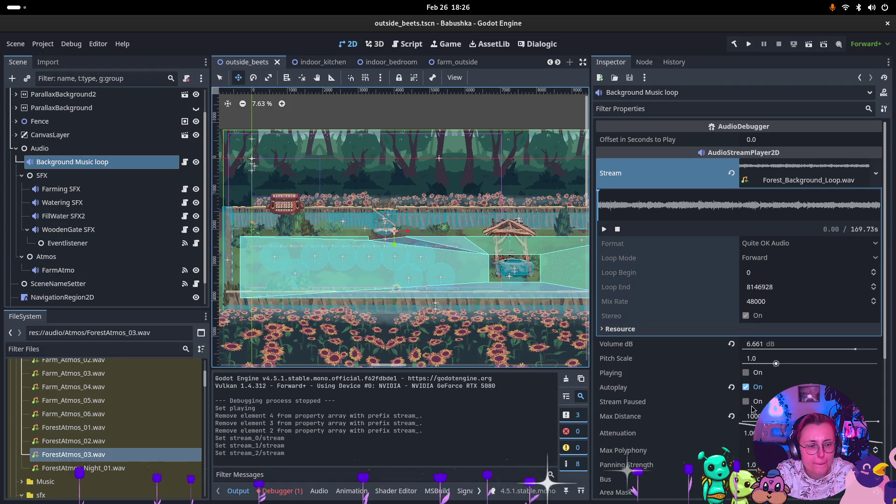
click(746, 387)
key(ctrl+s)
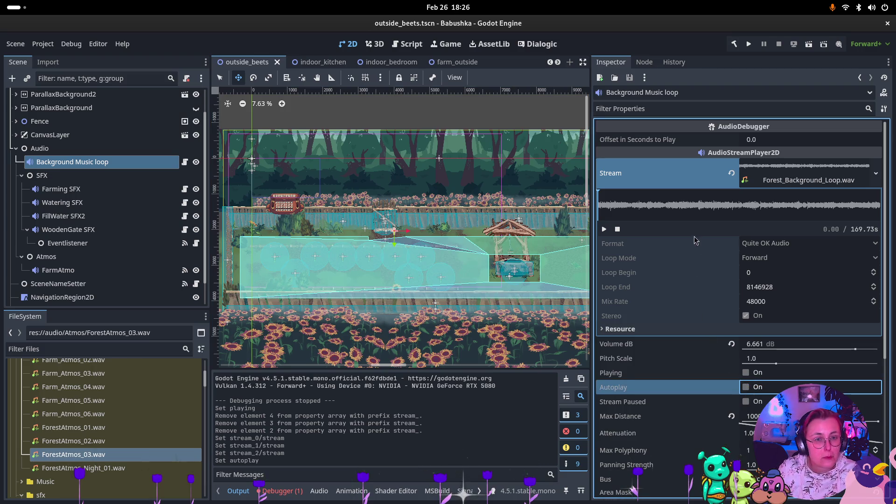
click(446, 61)
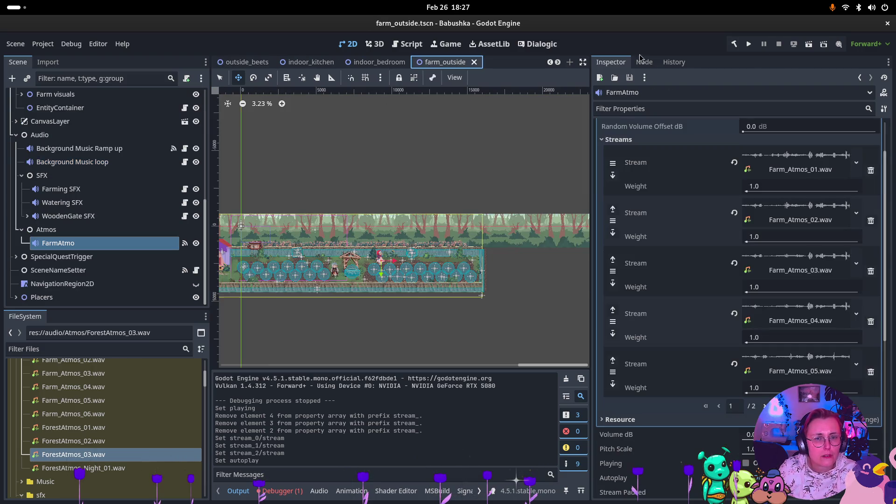
click(809, 43)
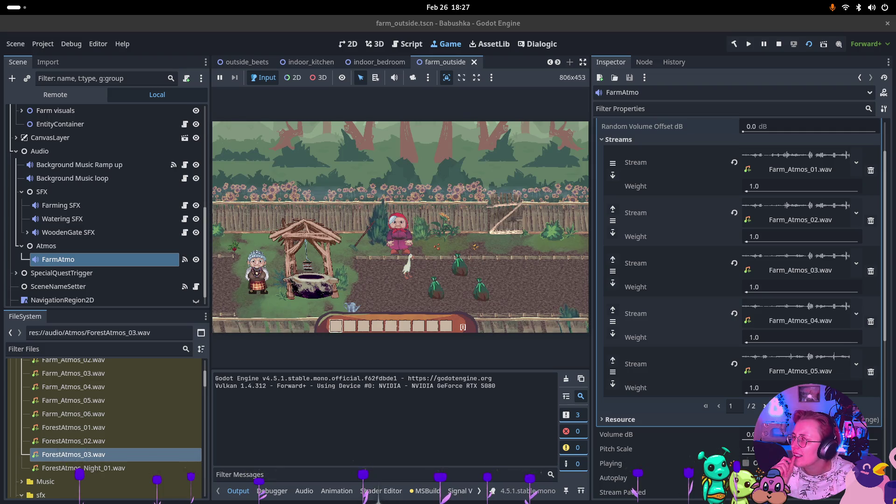
- Walk the character to the gate and back, enable FarmAtmo Playing, then stop the game
click(449, 247)
key(d)
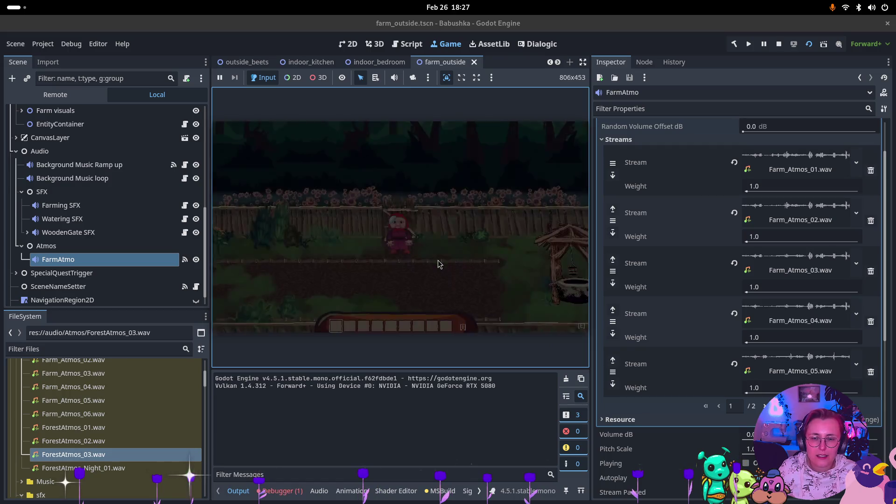
key(s)
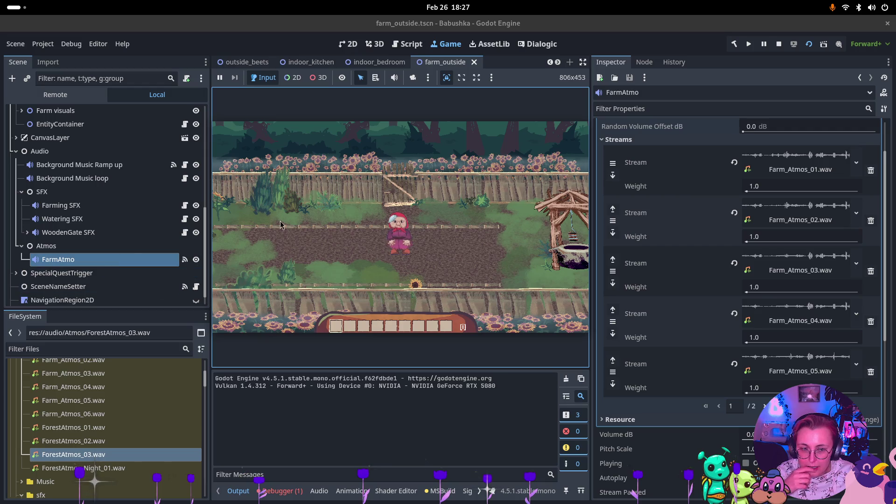
click(747, 464)
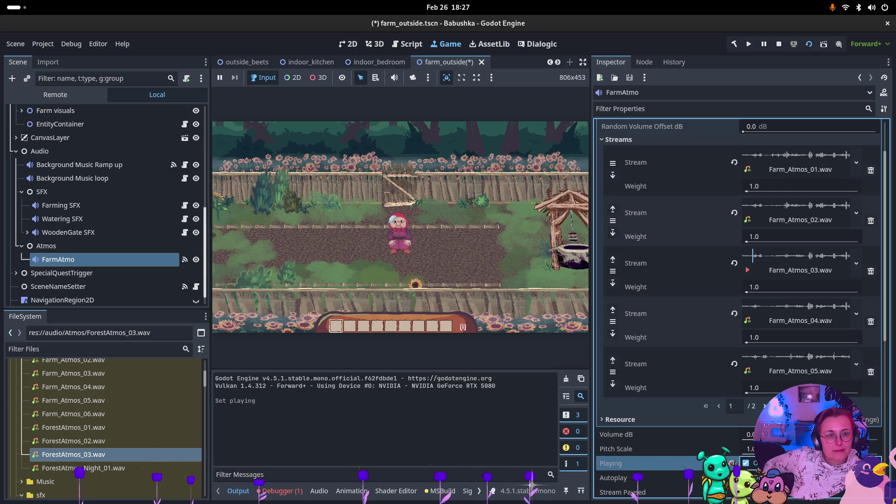
click(779, 43)
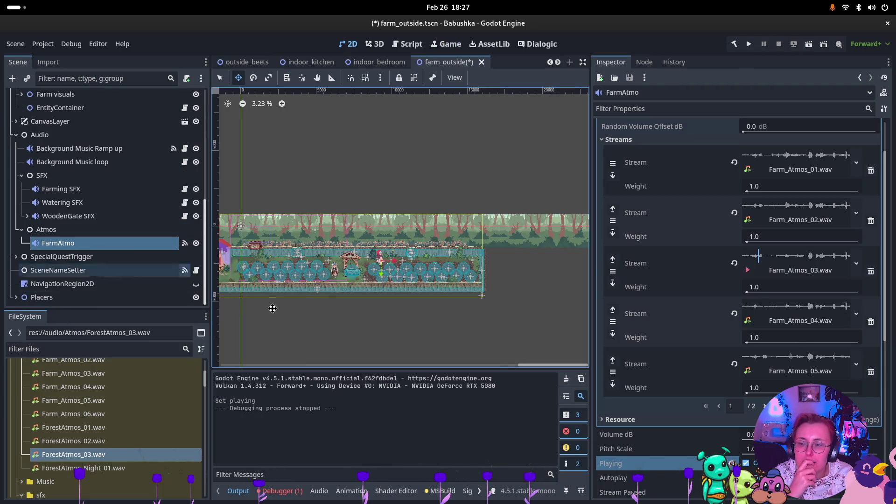
- In outside_beets, turn FarmAtmo Playing on, re-enable background music Autoplay, and save
click(247, 62)
click(84, 270)
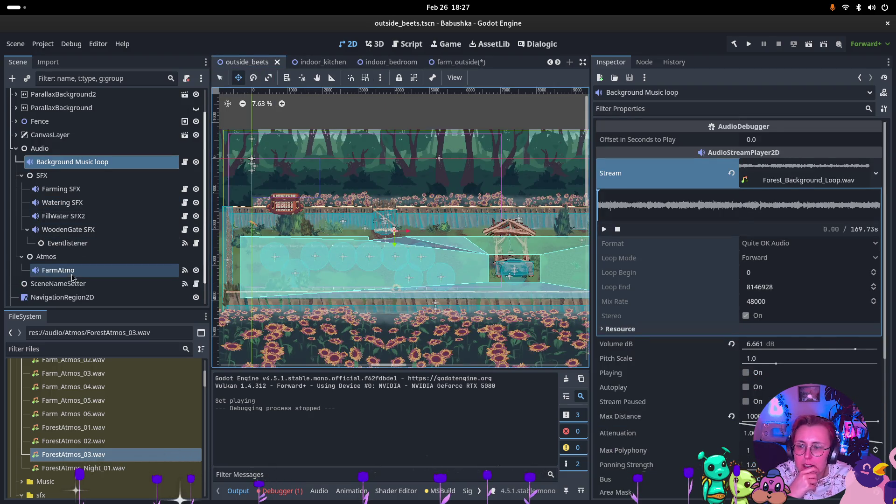
click(747, 436)
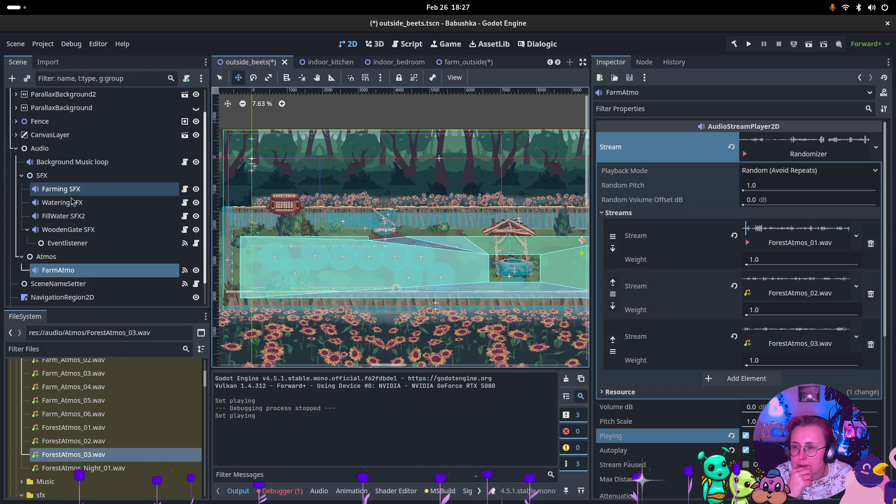
click(66, 164)
click(750, 390)
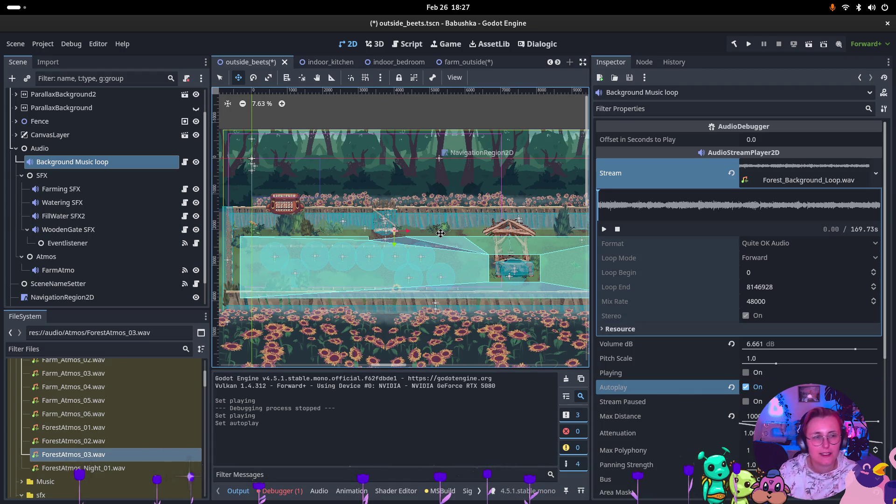
key(ctrl+s)
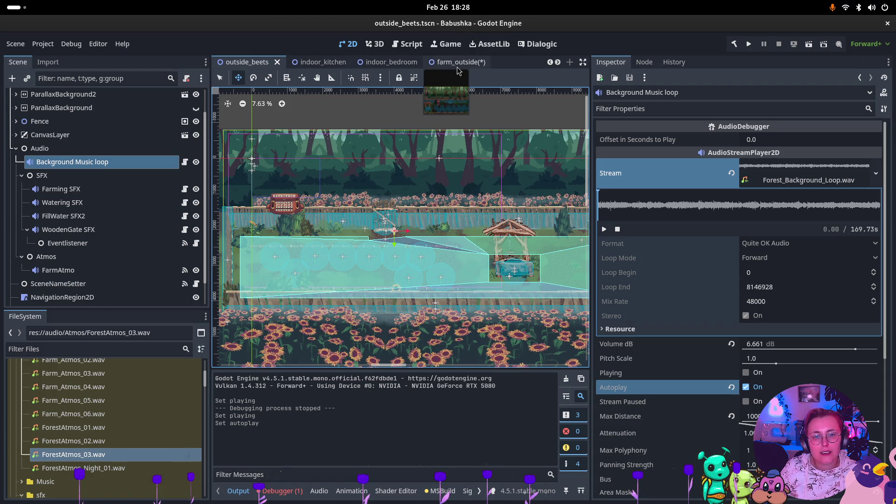
- Compare FarmAtmo's signal connections, including ready connected to play, across both scenes
click(448, 62)
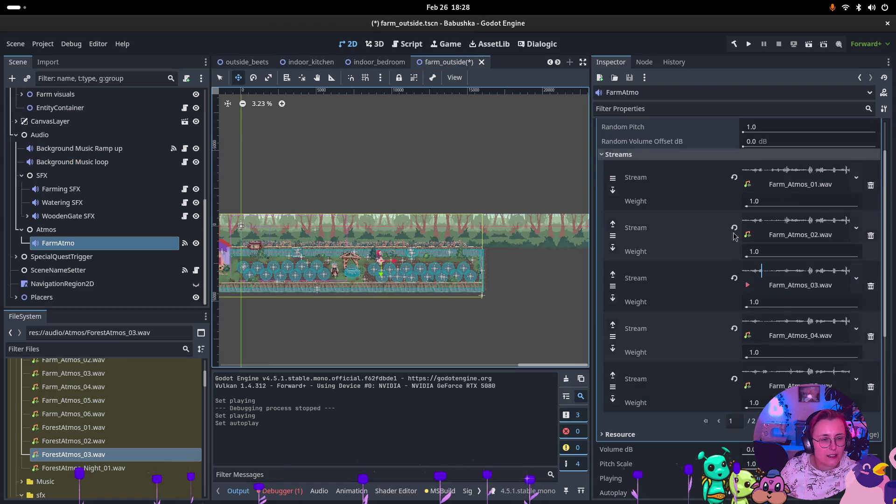
scroll(787, 277, down, 2)
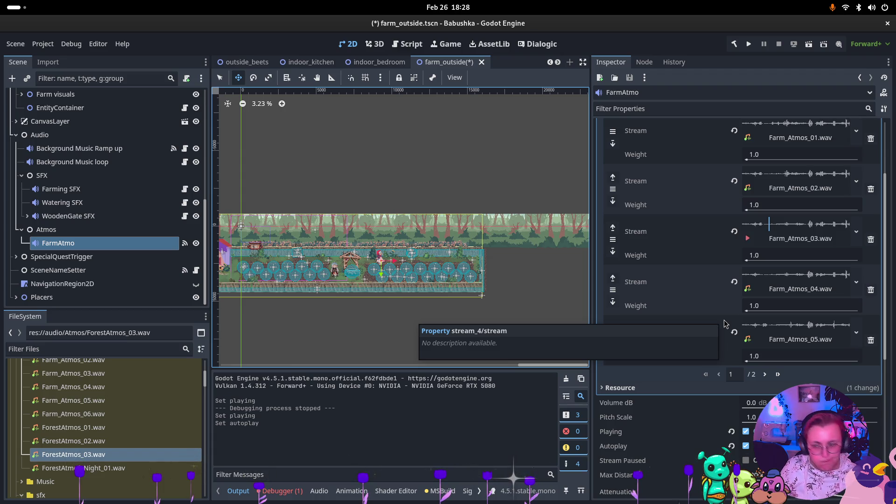
click(647, 63)
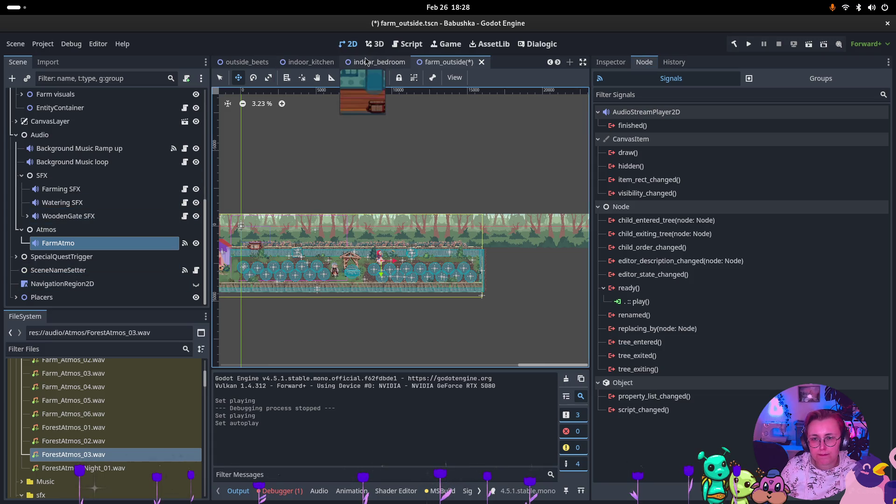
click(237, 66)
click(645, 290)
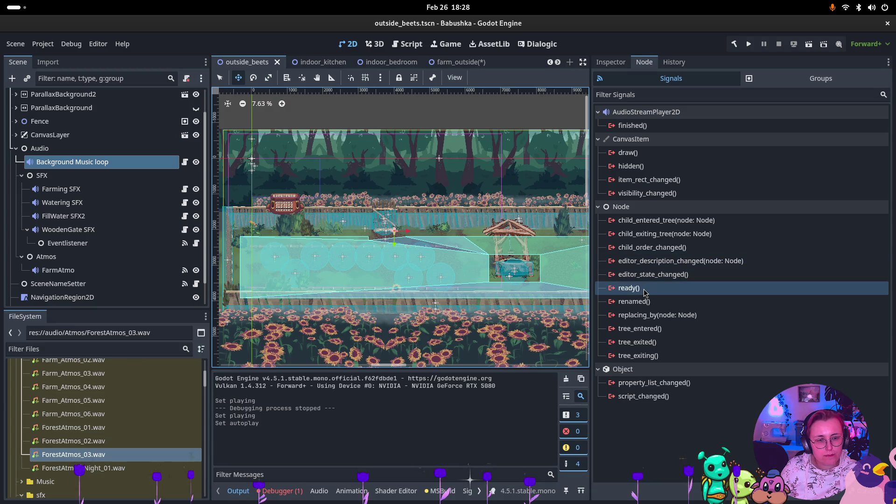
click(72, 272)
click(611, 62)
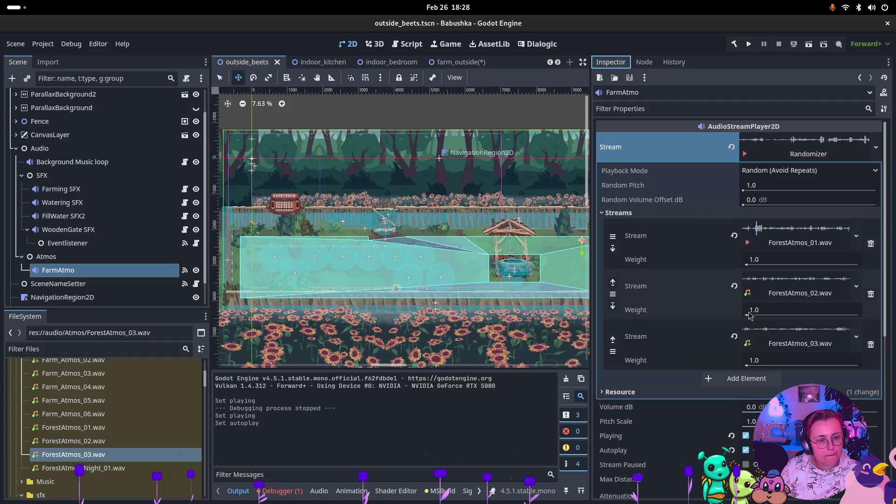
- Turn off FarmAtmo's Playing in farm_outside and save the scene
click(455, 62)
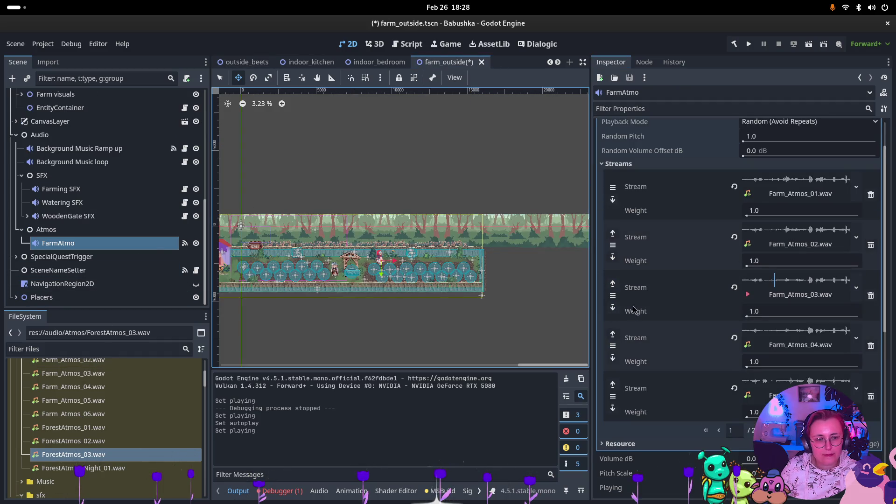
scroll(738, 430, down, 4)
click(746, 394)
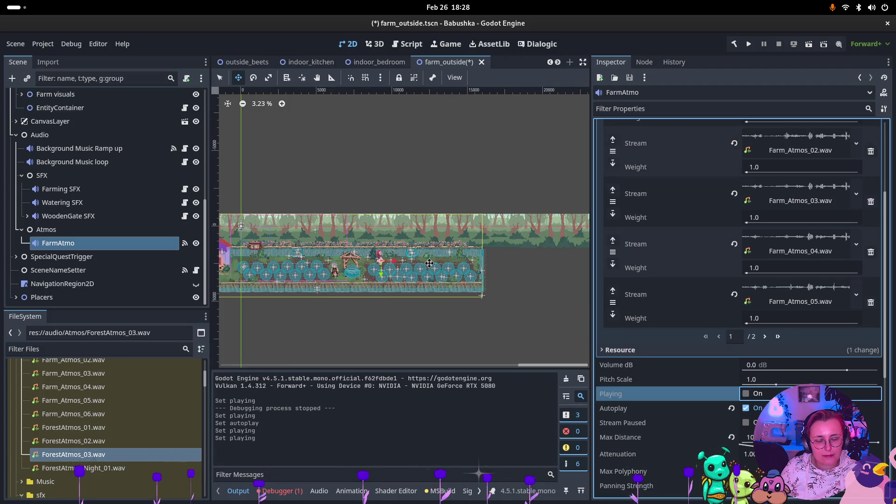
key(ctrl+s)
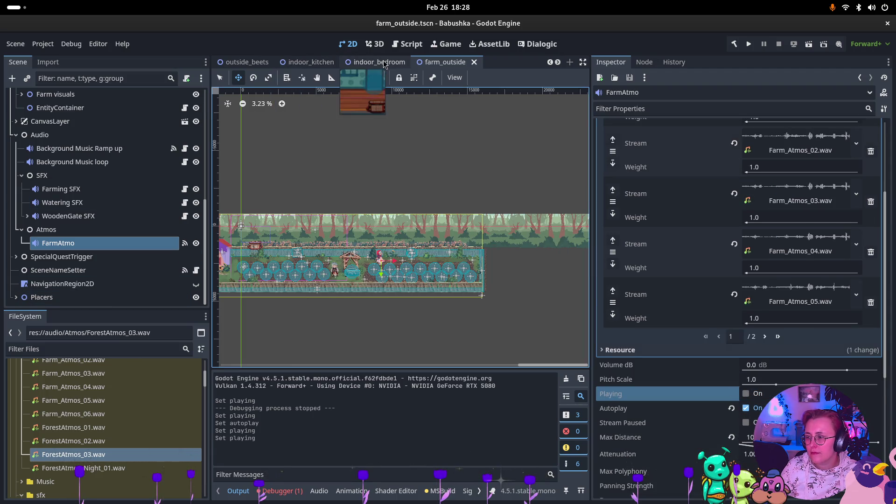
- Check the outside_beets node's signal connections and flip between the two scene tabs
click(243, 63)
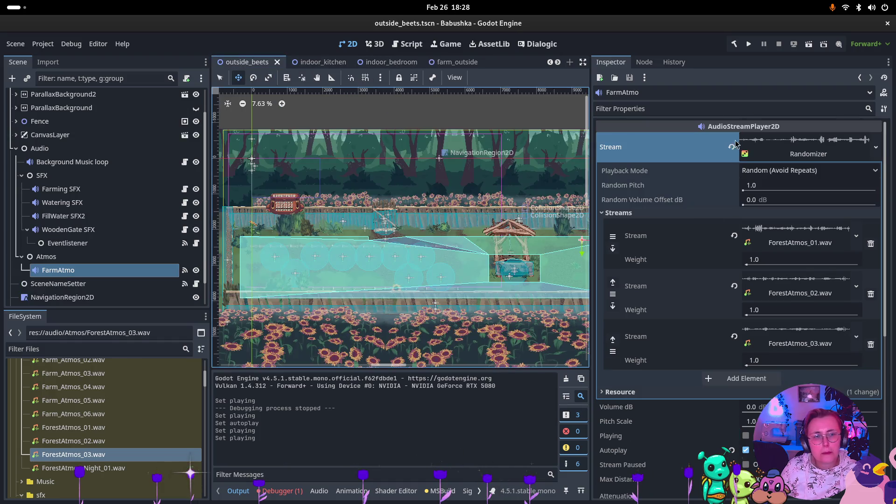
click(644, 62)
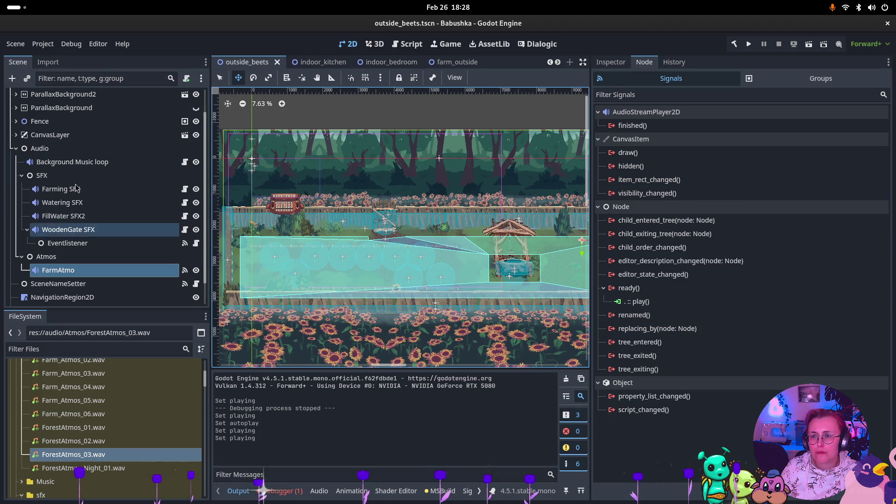
click(450, 62)
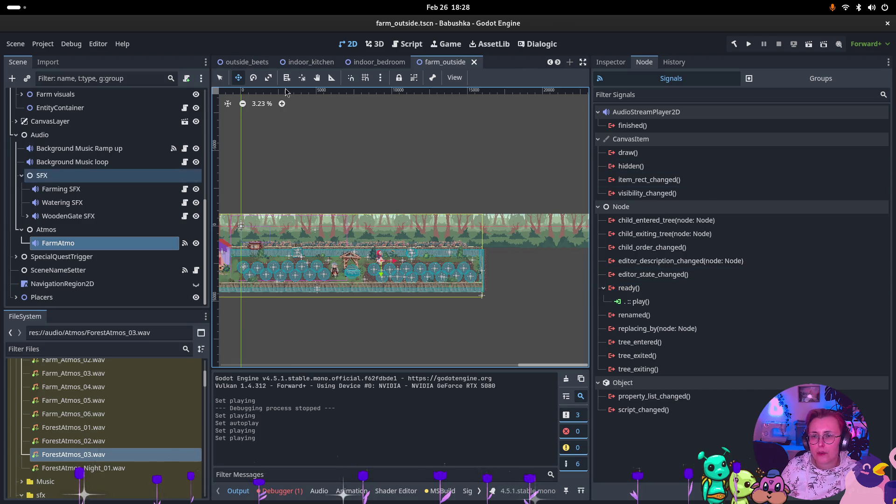
click(240, 62)
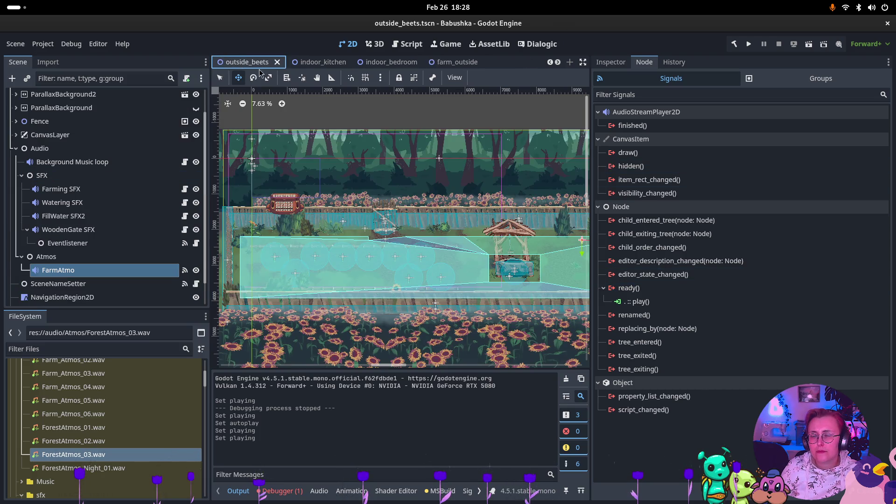
click(471, 66)
- Run farm_outside and show the debugger output, the Audio bus mixer and FarmAtmo's properties
click(809, 44)
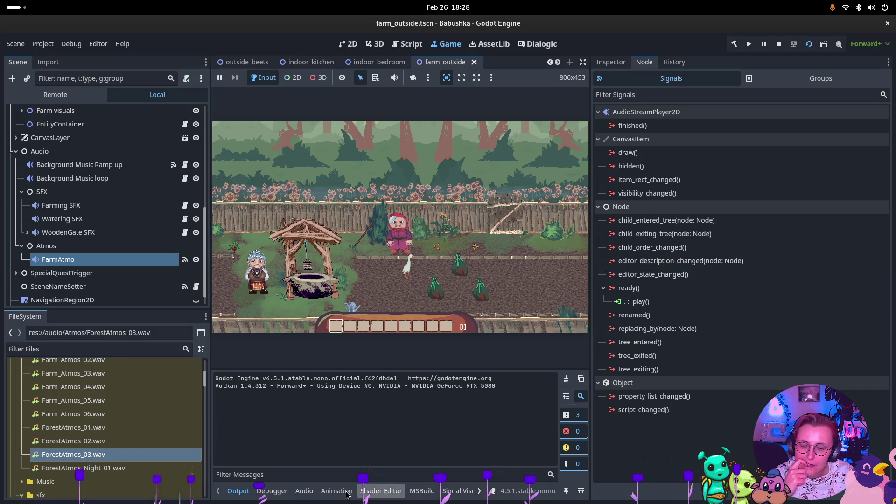
click(272, 492)
click(304, 491)
click(73, 262)
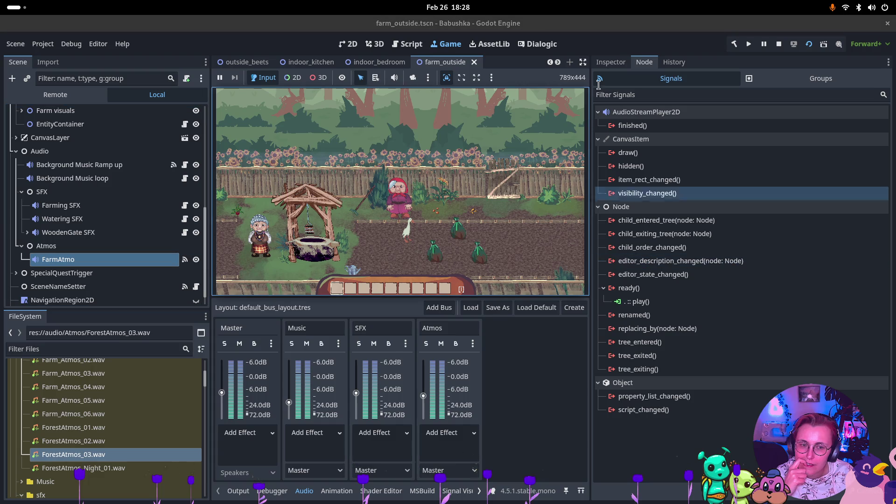
click(610, 62)
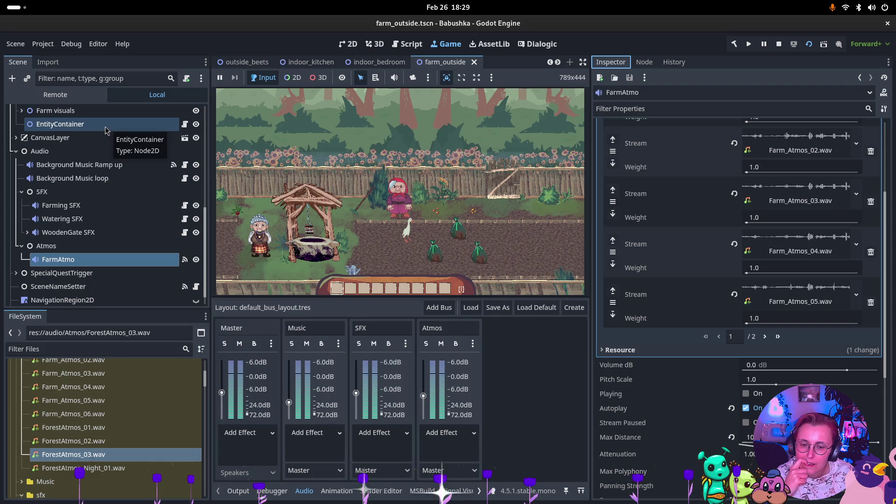
- Walk the character right through the farm to hear the ambience, then stop the game
click(466, 225)
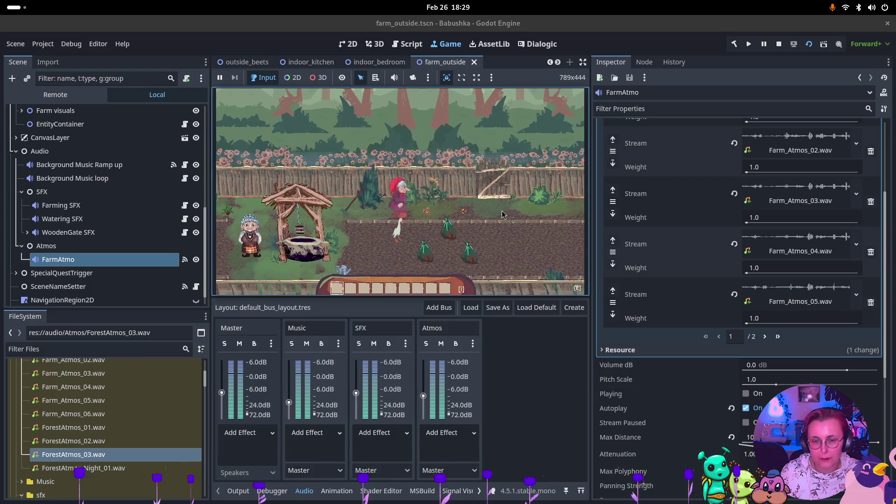
key(d)
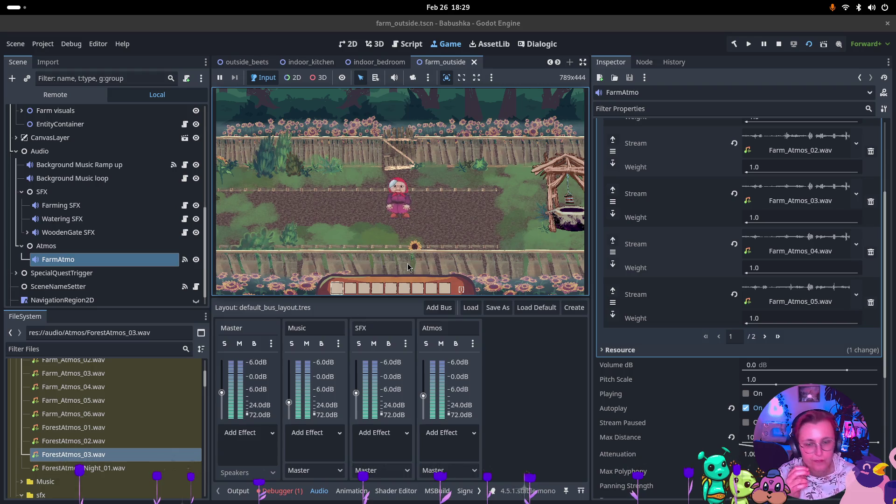
click(779, 45)
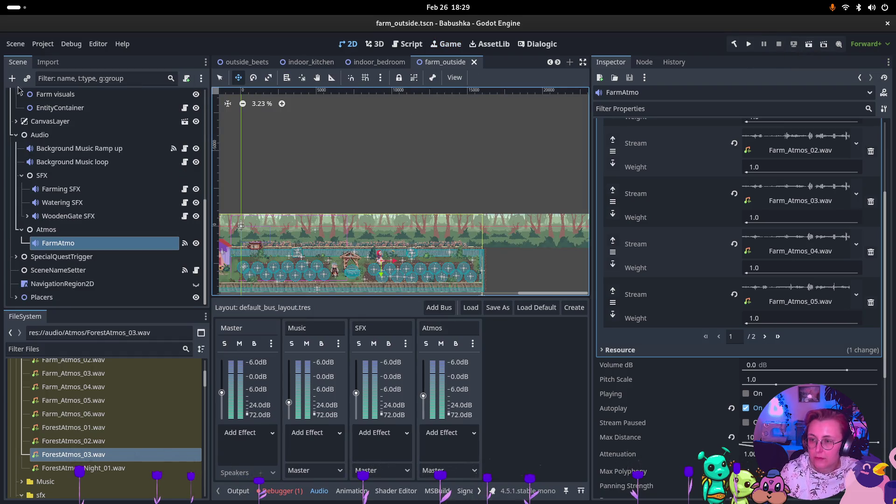
key(super)
- Commit outside_beets.tscn in Rider with the message 'changed beet garden atmo to forest'
click(397, 140)
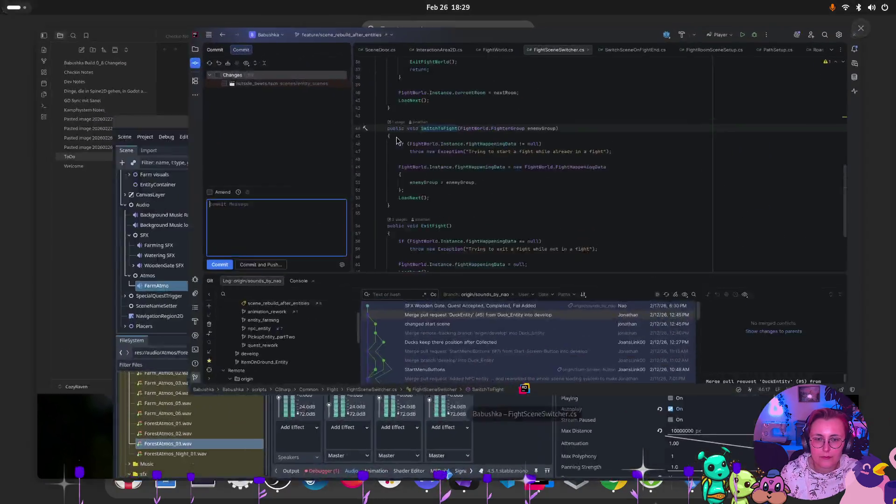
click(97, 330)
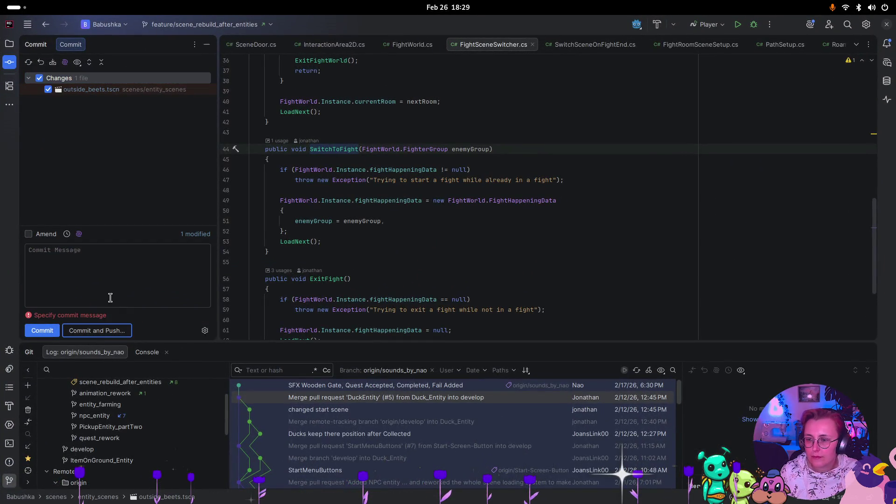
click(113, 284)
text(ch)
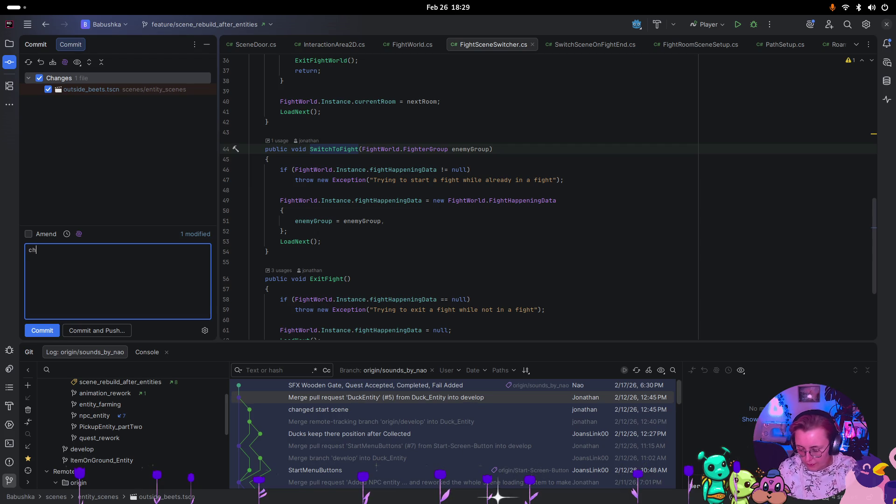
text(anged be)
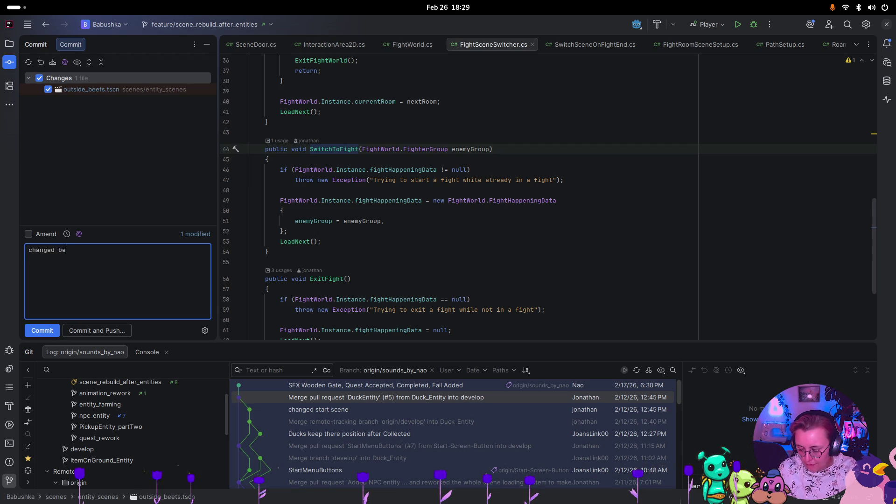
text(et garden atmo to forest)
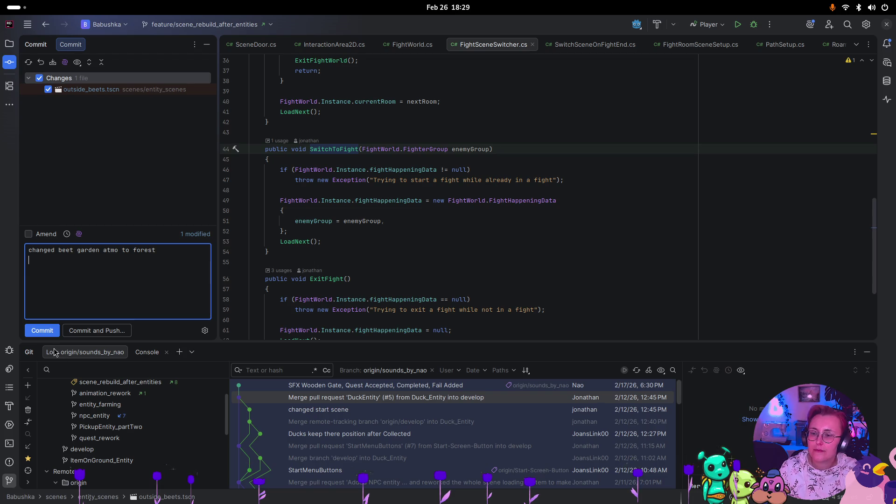
click(56, 331)
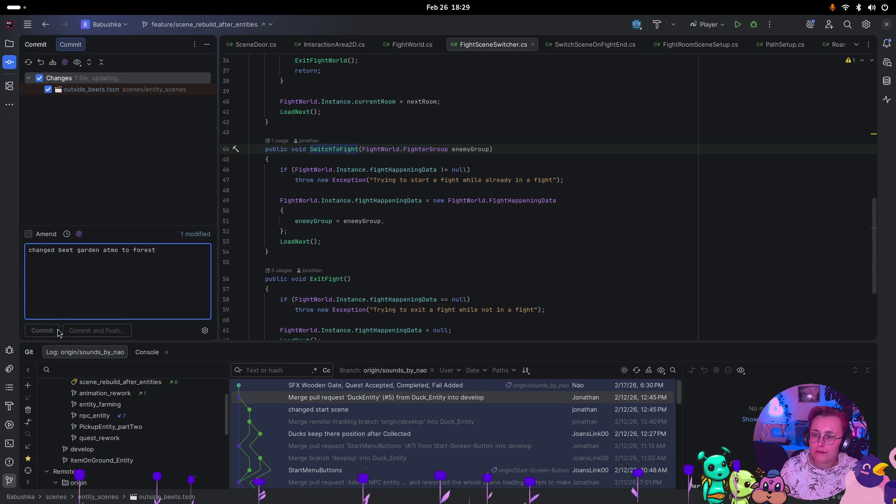
key(super)
click(291, 175)
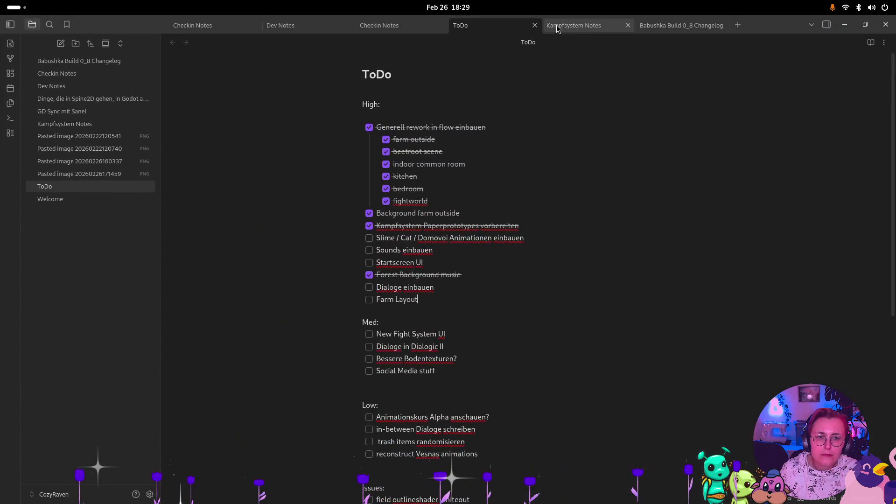
- Open the Babushka Build 0_8 Changelog note and fix 'sothat' to 'so that'
click(681, 25)
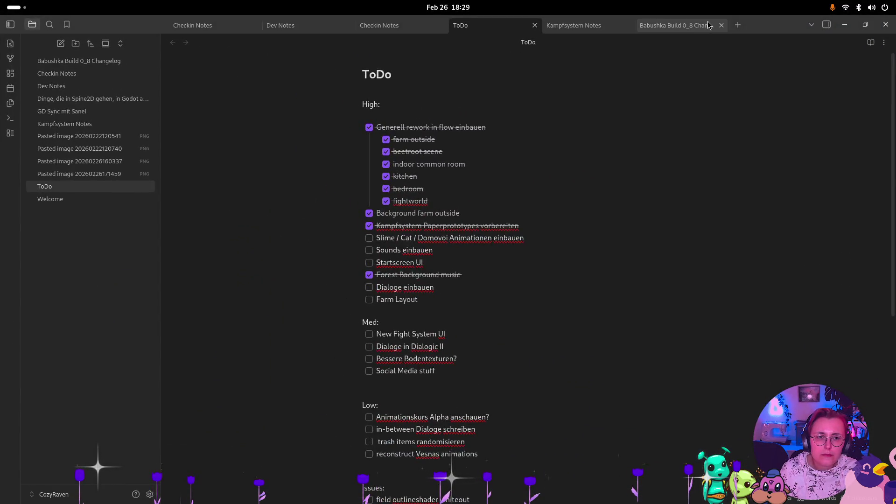
click(503, 472)
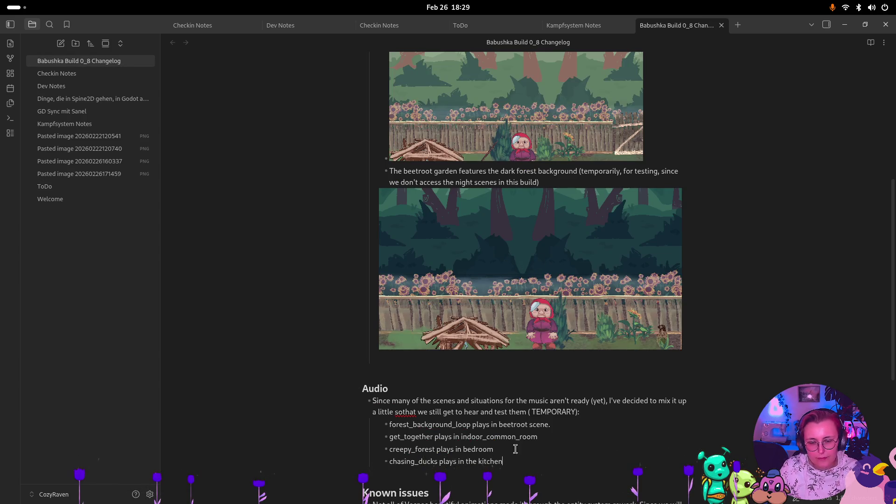
click(402, 413)
click(539, 463)
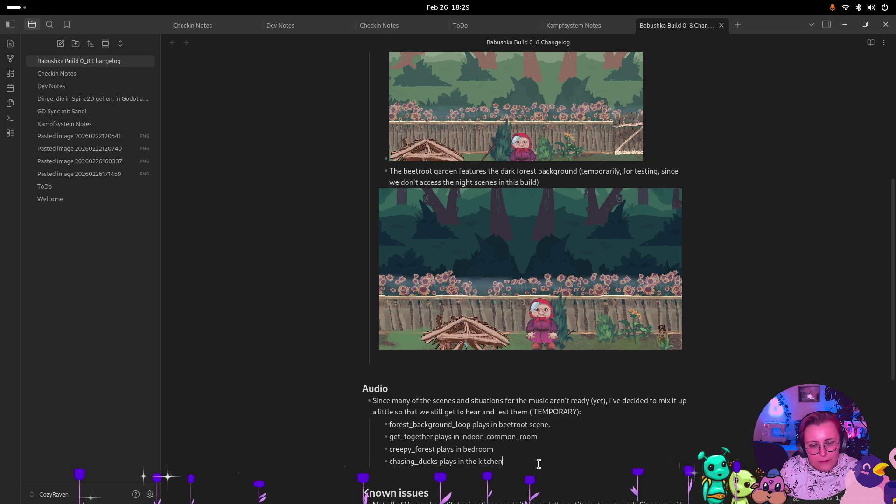
- Add an Audio bullet: farm_atmo plays in the main farm scene, forest_atmo in the beetroot garden
key(Return)
key(shift+Tab)
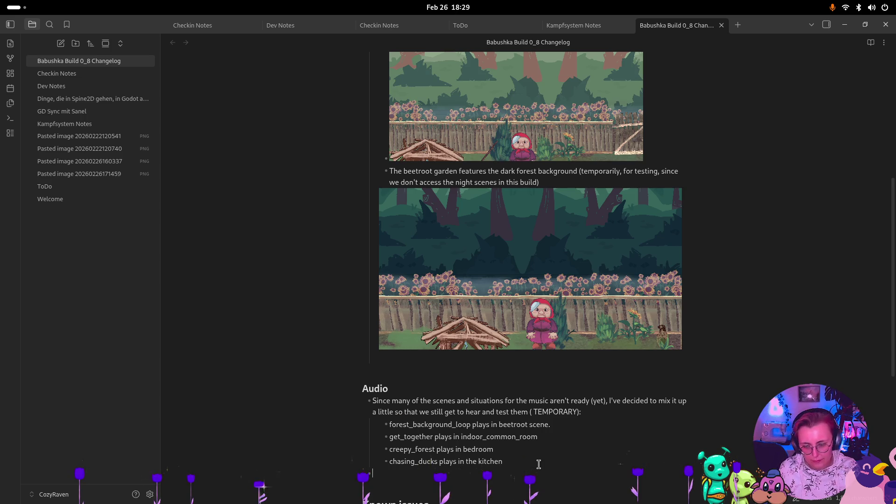
text(Simila)
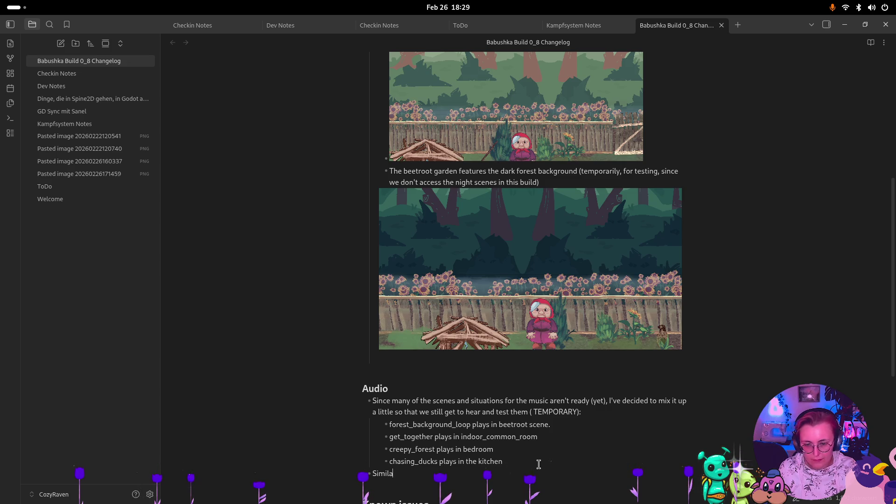
text(rl)
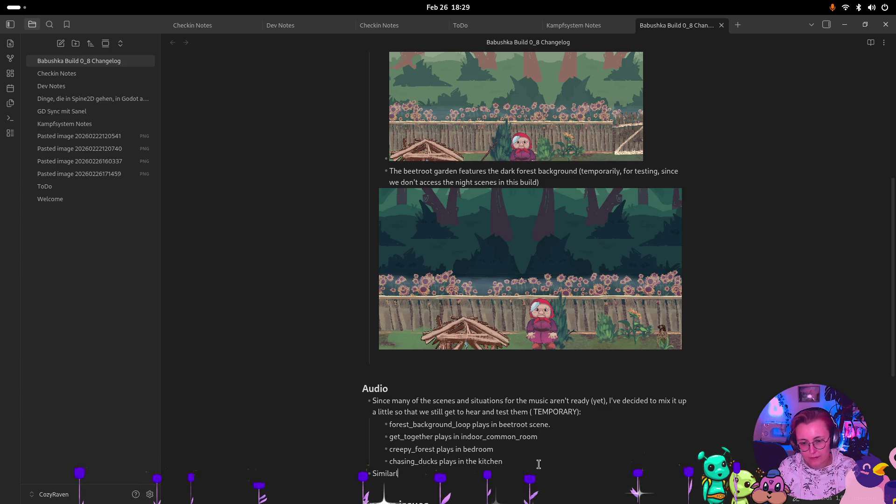
key(BackSpace)
key(BackSpace)
key(BackSpace)
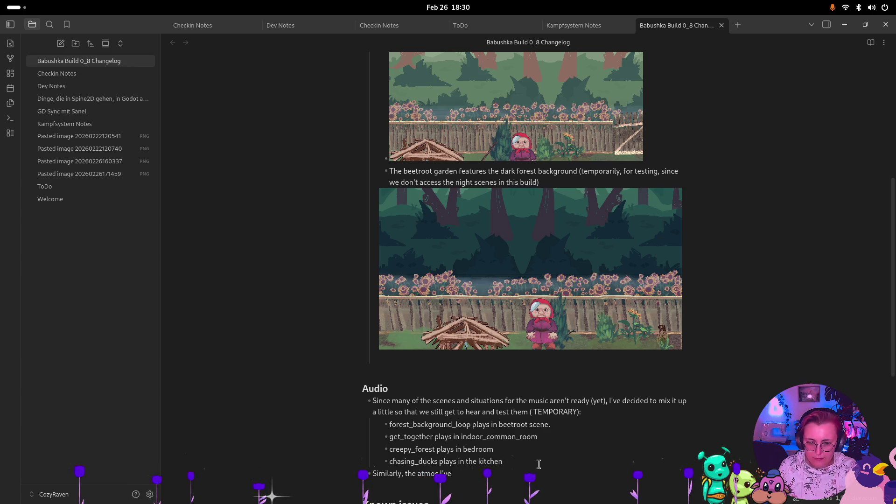
text( added pla)
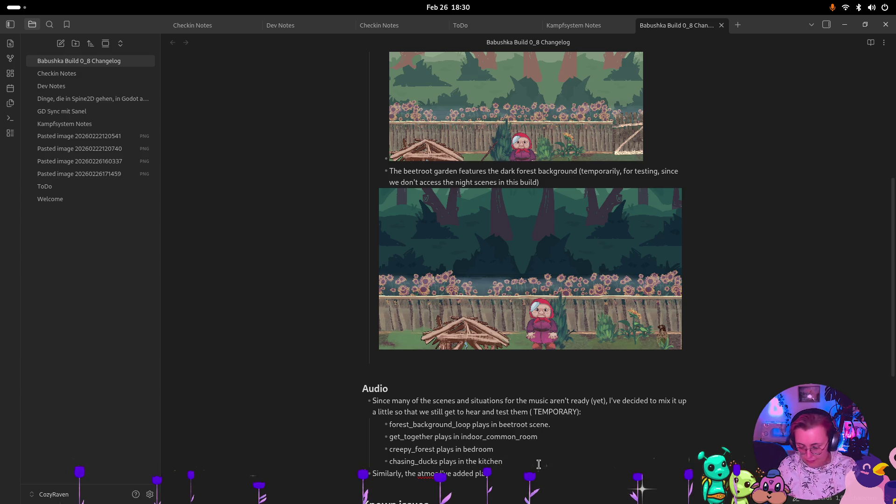
text( (randomly) farm_atmo in the )
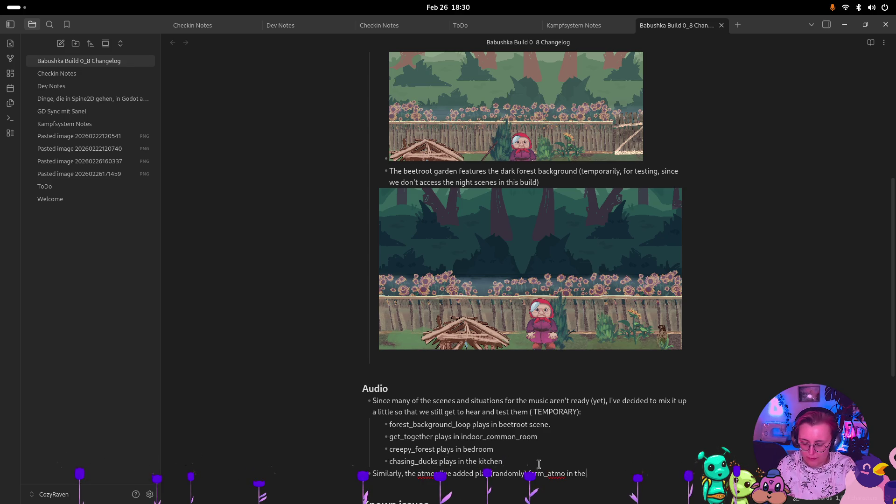
text(main farm scene and )
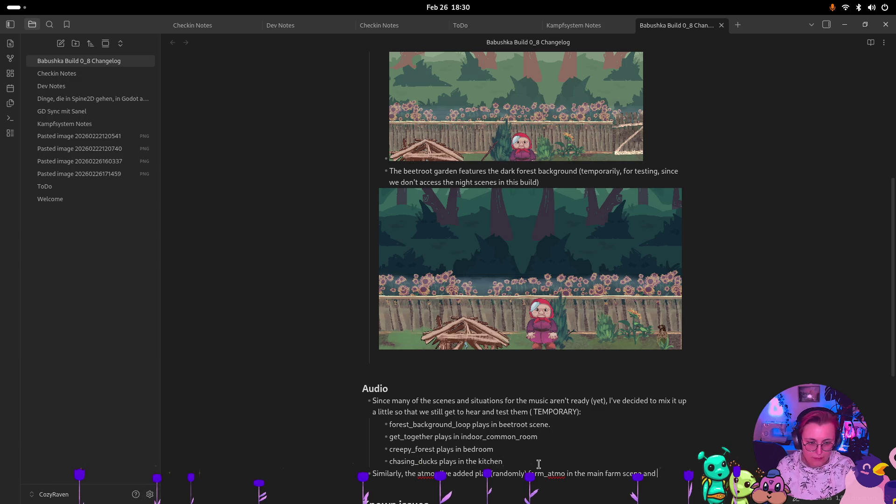
text(fores)
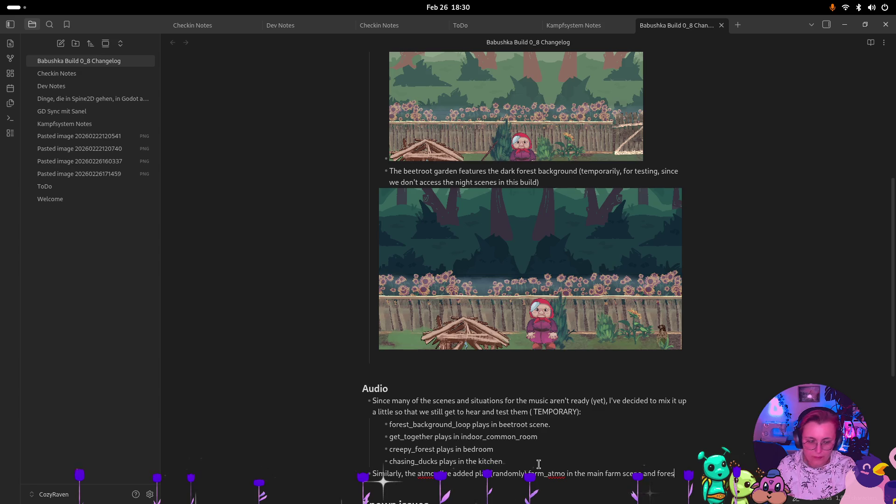
text(t_atmo in the beetroot garden)
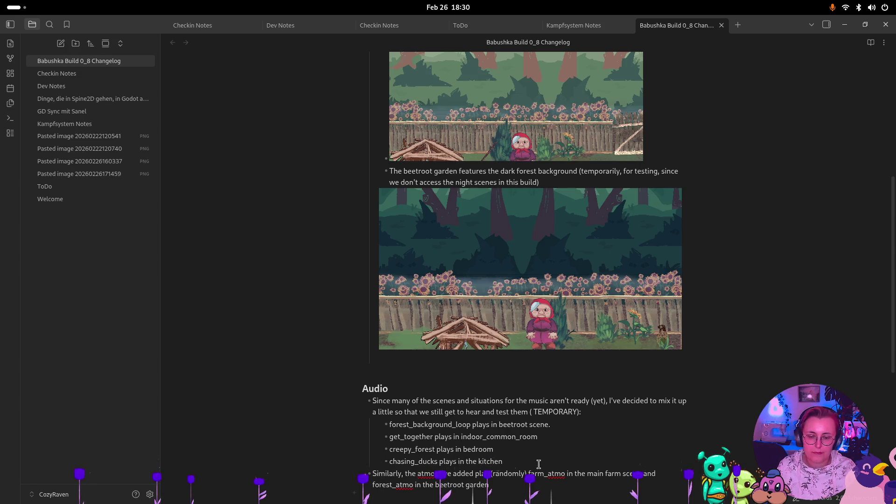
scroll(539, 464, down, 3)
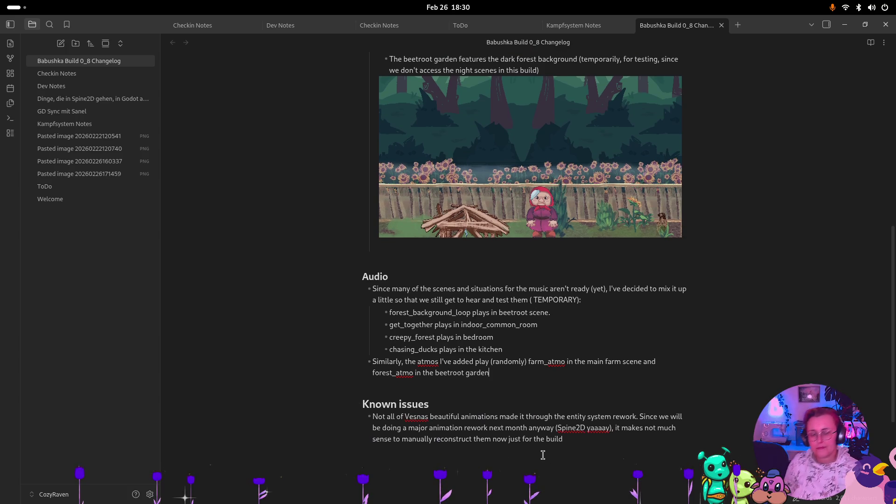
key(super)
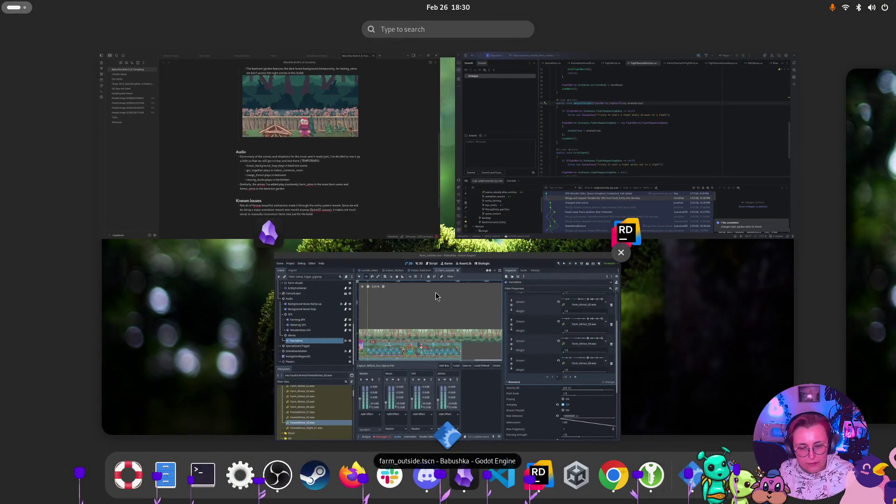
- Return to the Godot editor, collapse the Atmos folder and reopen the sfx folder
click(405, 372)
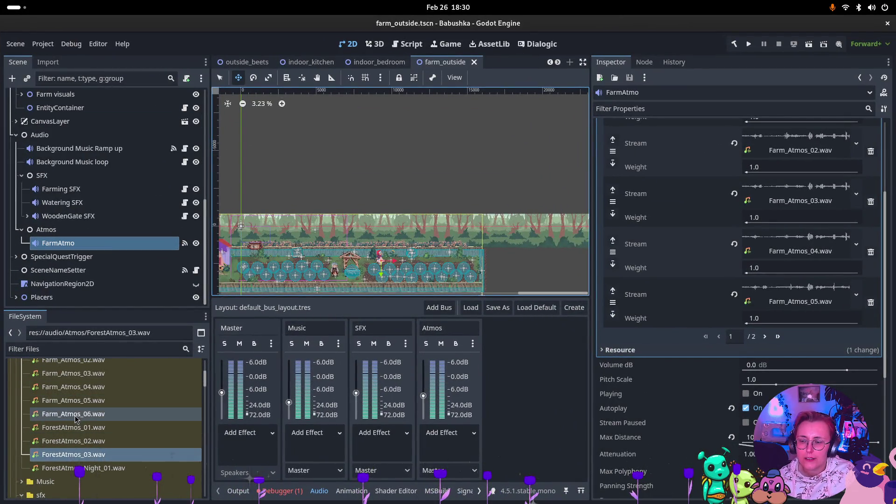
scroll(84, 477, up, 3)
click(21, 391)
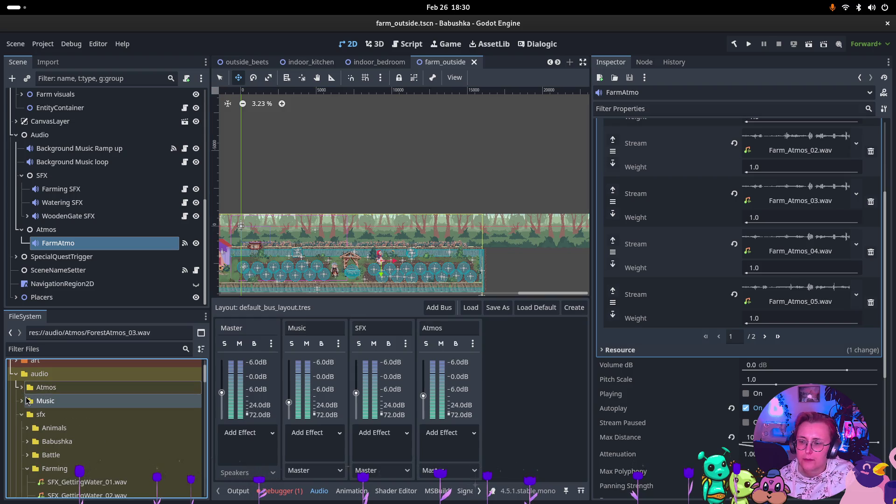
double_click(22, 415)
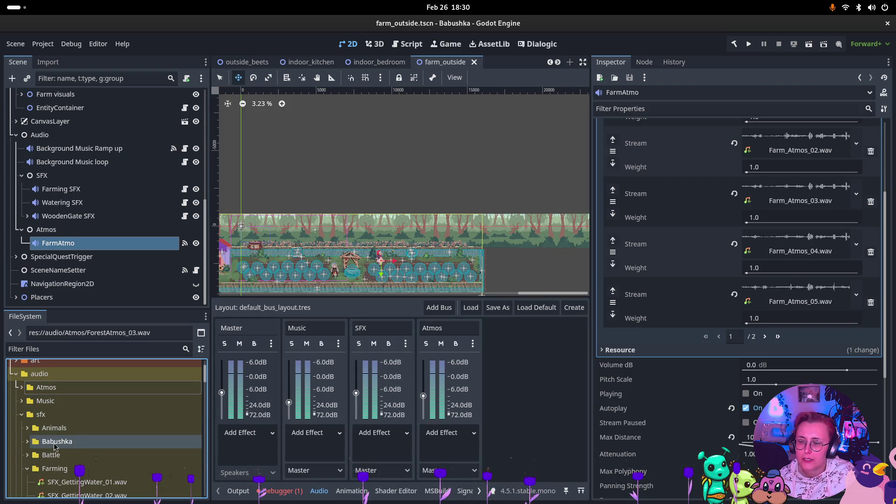
scroll(52, 439, down, 1)
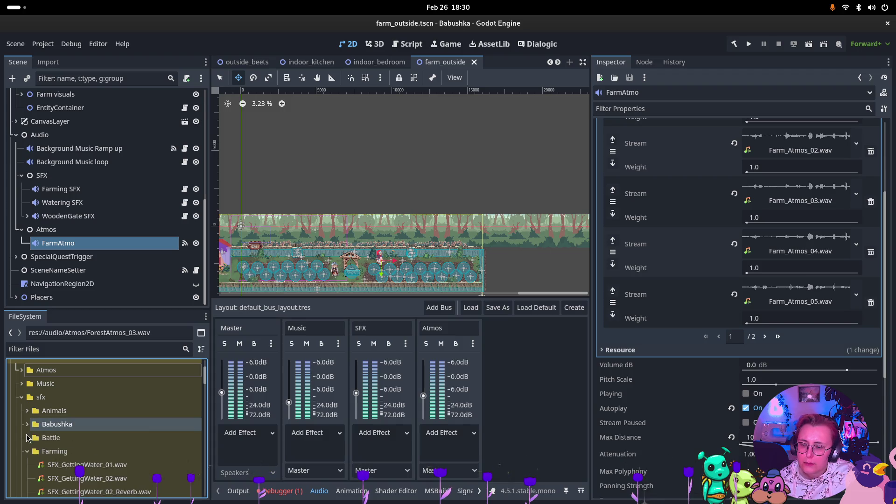
scroll(27, 440, down, 3)
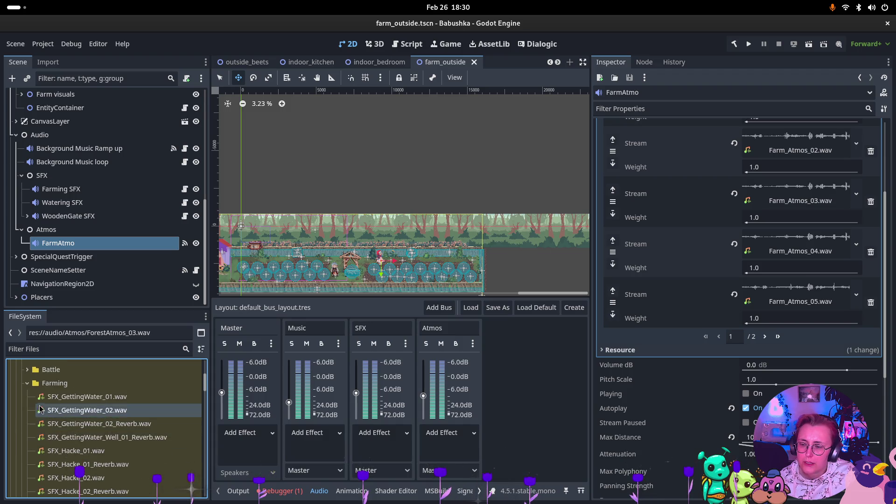
- Collapse the Farming folder, then expand and collapse the Footsteps and Loop footsteps folders
click(27, 383)
click(26, 397)
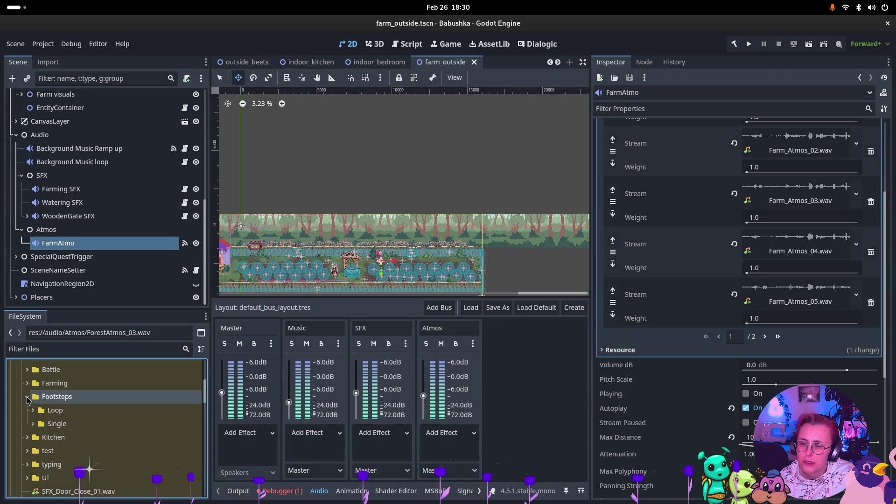
click(32, 411)
scroll(32, 413, down, 3)
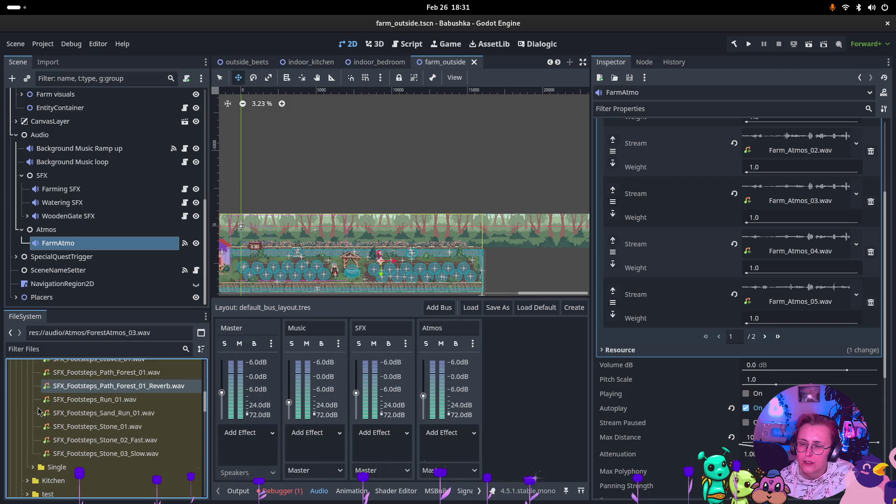
scroll(38, 411, up, 3)
click(31, 394)
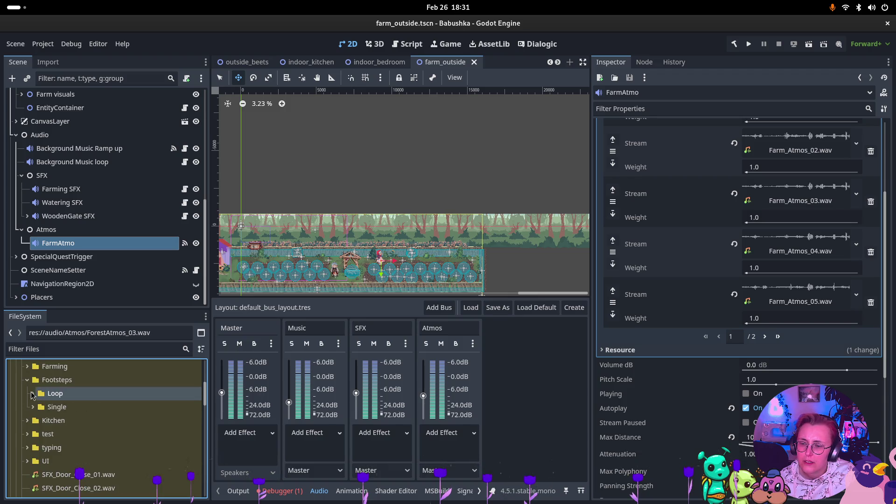
click(27, 380)
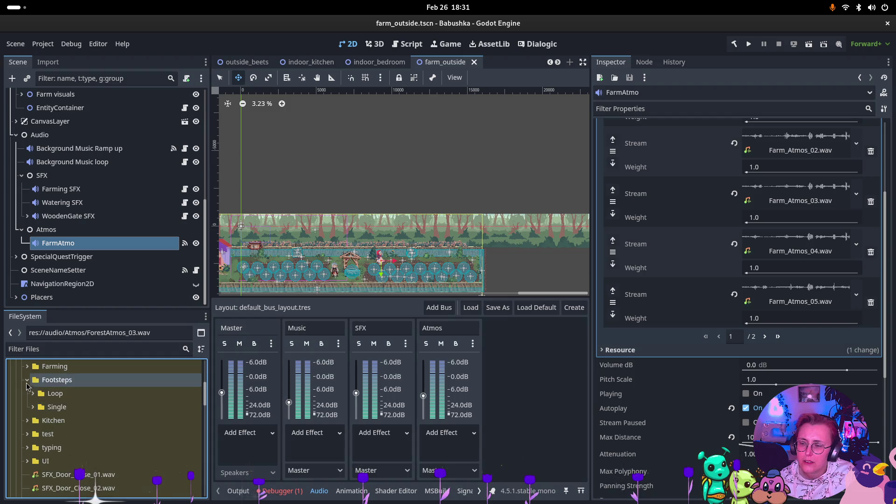
- Browse the Kitchen sounds folder, then collapse it and expand the test folder
click(27, 393)
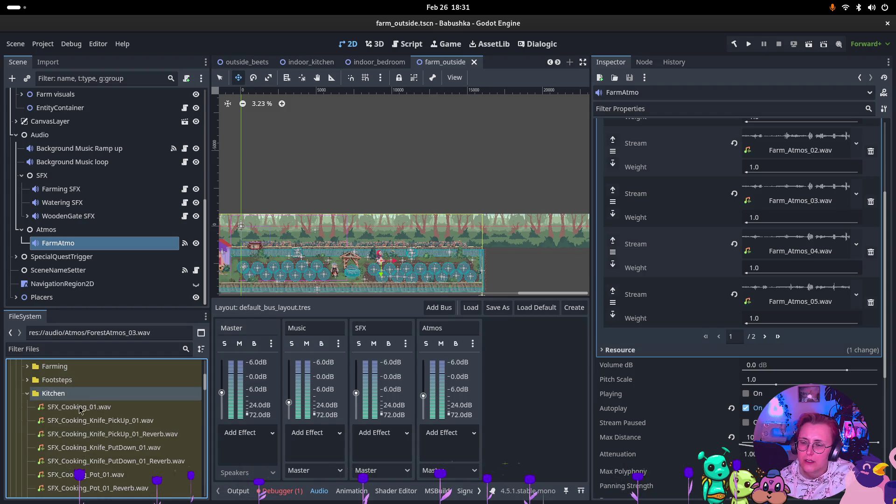
scroll(80, 411, down, 5)
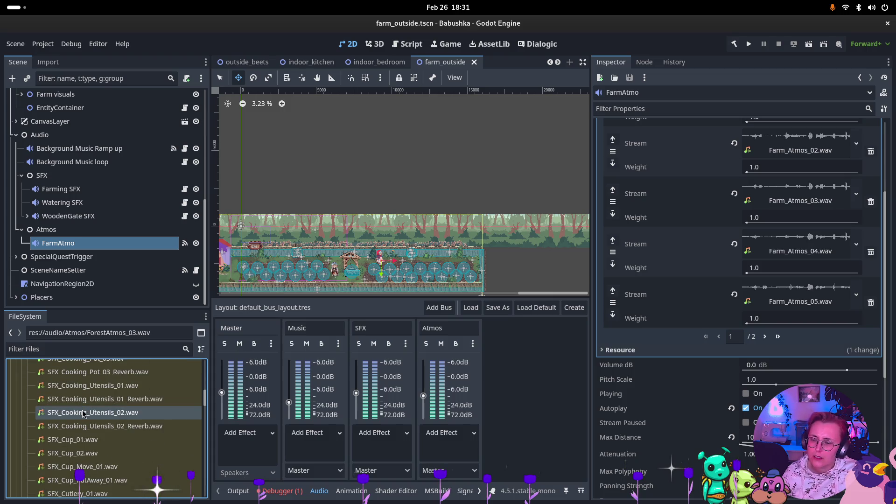
scroll(79, 413, down, 3)
scroll(78, 420, down, 2)
scroll(75, 413, up, 5)
scroll(75, 411, up, 10)
scroll(37, 439, down, 2)
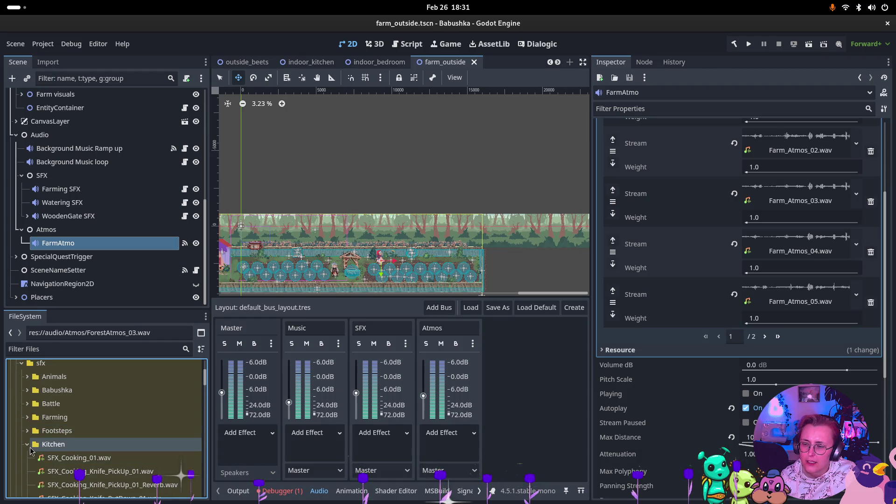
click(28, 446)
click(28, 458)
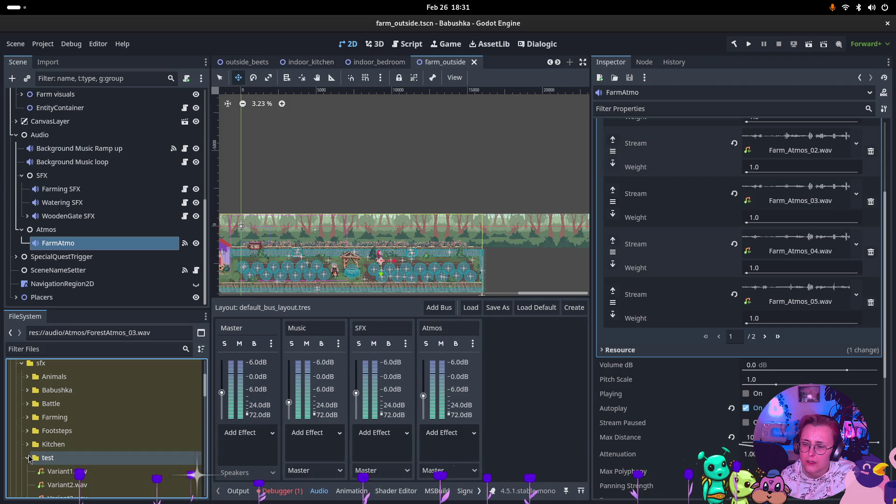
- Preview the test folder's Variant1 through Variant5.wav sounds in the Inspector
scroll(42, 449, down, 2)
click(70, 422)
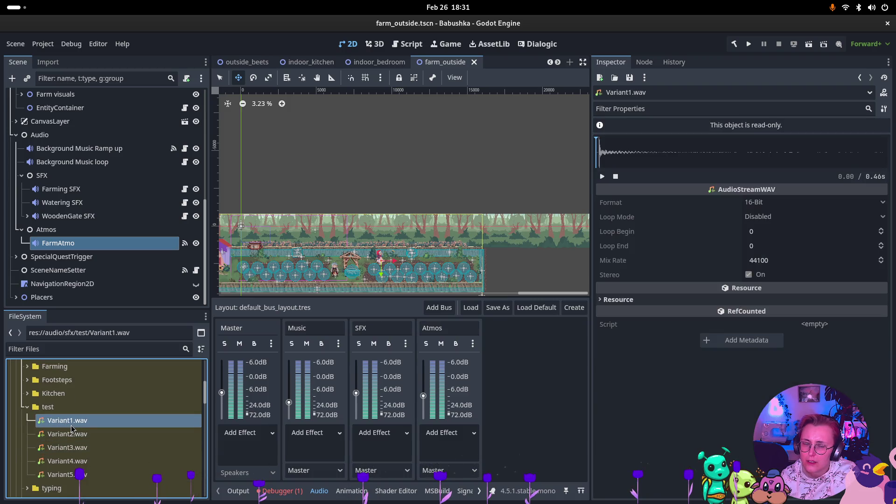
click(602, 176)
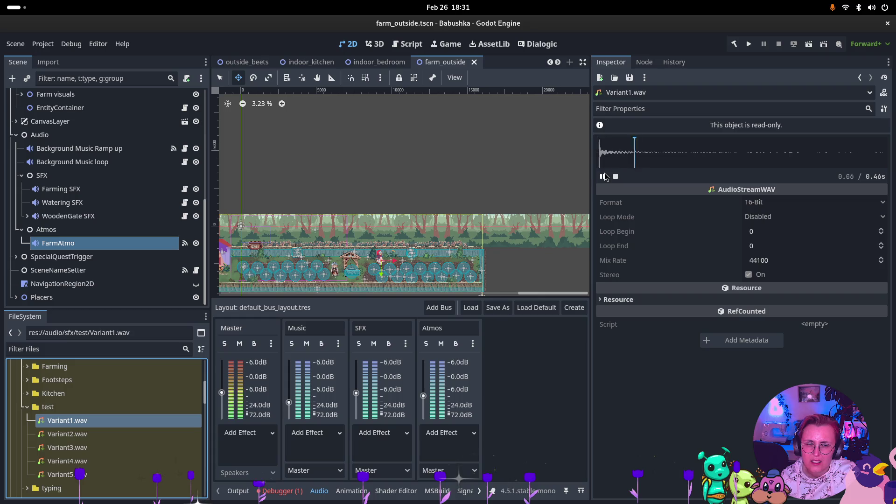
key(Down)
click(604, 176)
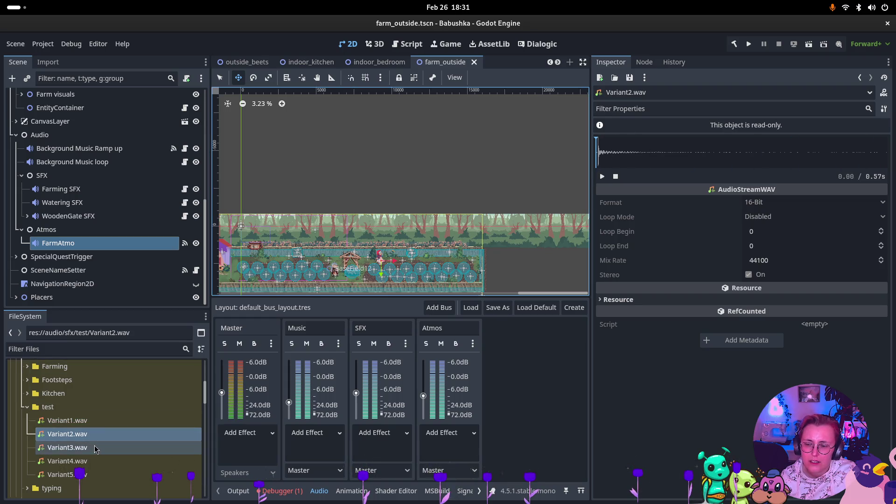
key(Down)
click(602, 177)
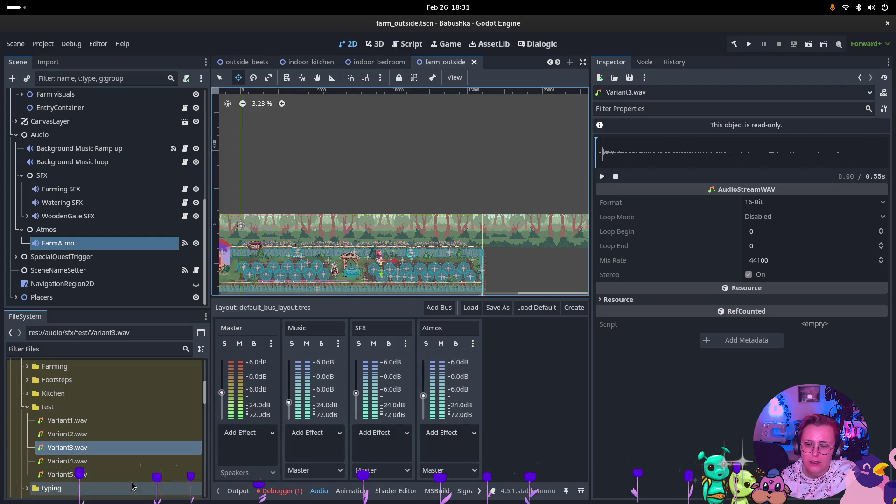
click(160, 461)
click(602, 177)
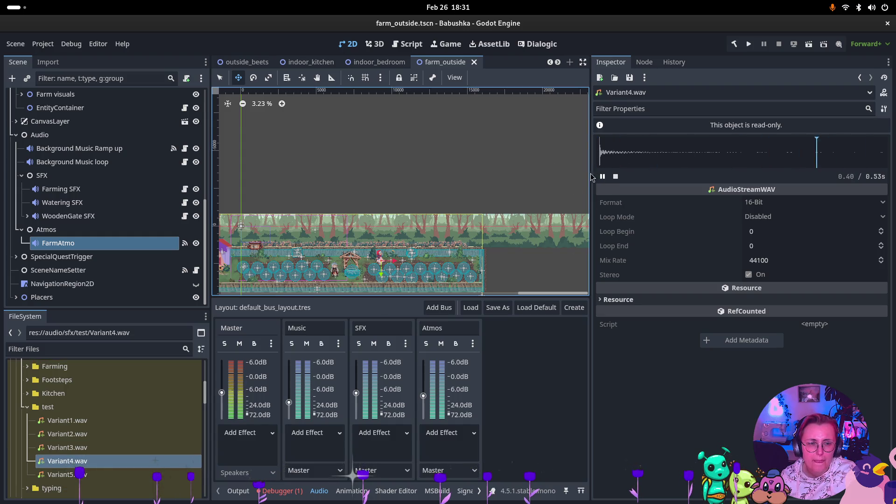
click(60, 475)
click(603, 176)
click(603, 176)
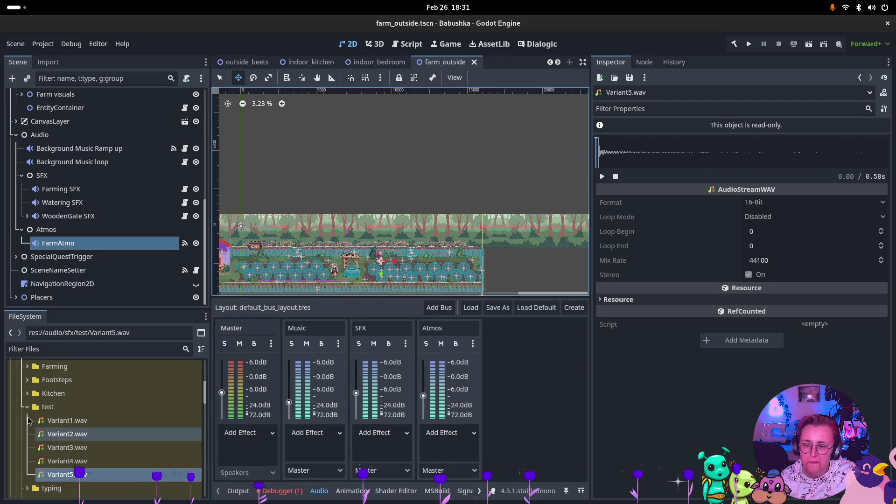
- In the typing folder, preview SFX_Typing_Single_01.wav and SFX_Typing_Single_02.wav
click(29, 414)
click(27, 422)
click(27, 422)
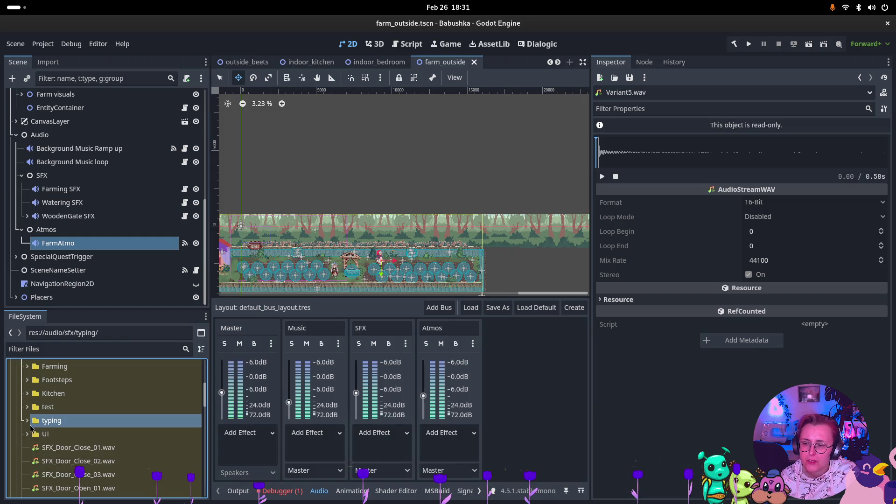
click(70, 435)
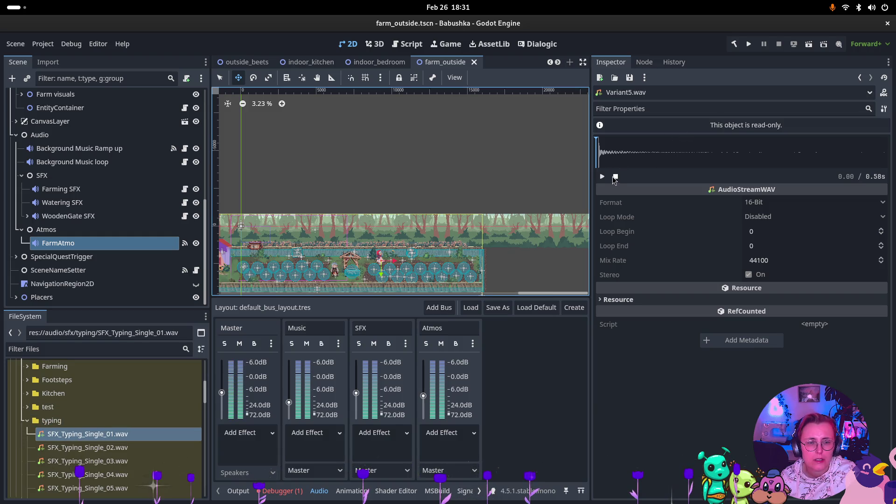
click(95, 438)
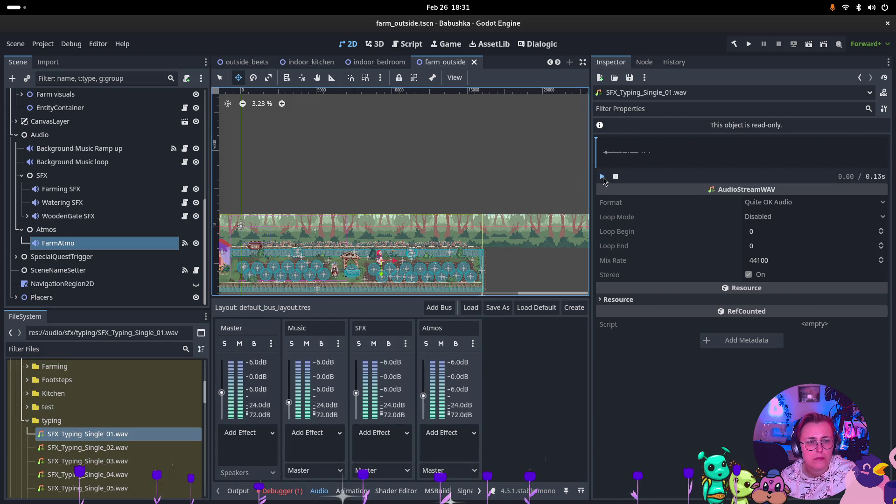
click(75, 448)
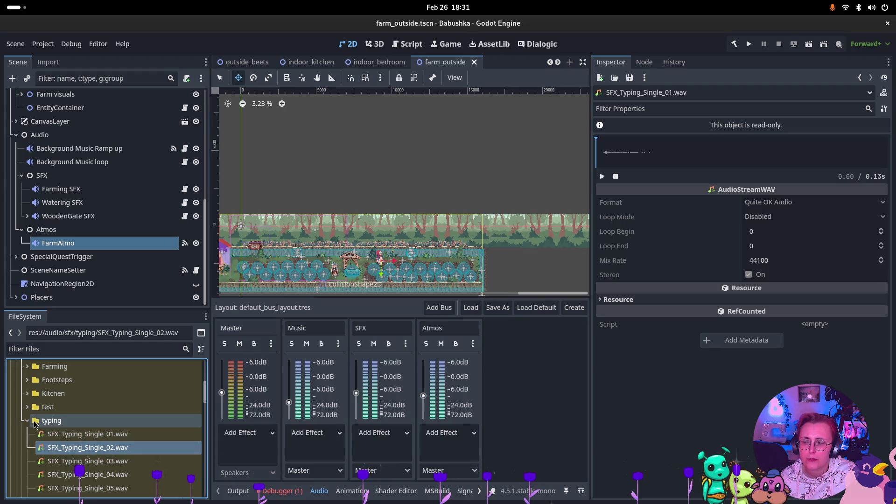
click(27, 421)
- Expand the UI folder and audition SFX_Confirmation.mp3 and SFX_ItemPickUp_01/02.wav, then select the WoodenGate and Watering SFX nodes
scroll(37, 411, down, 3)
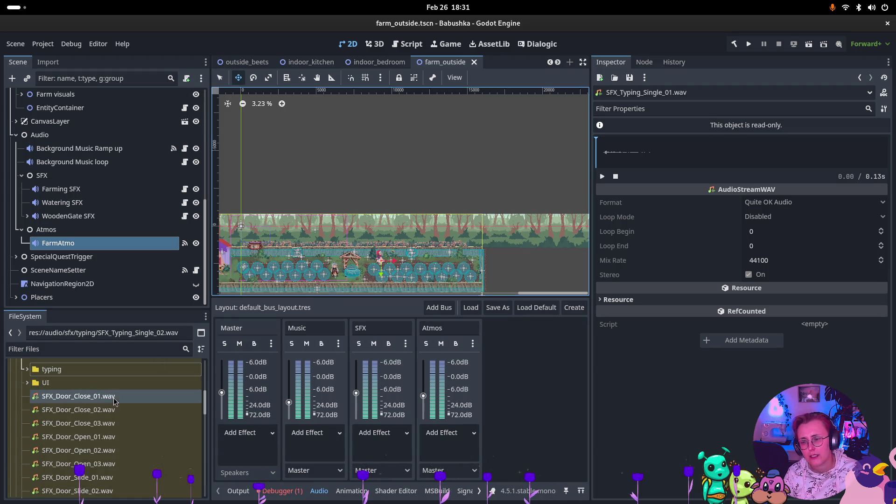
click(28, 384)
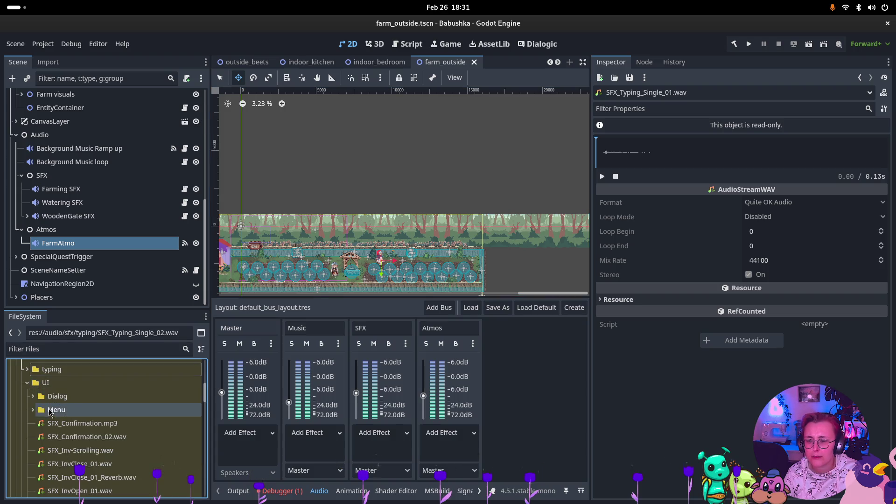
click(82, 430)
scroll(139, 427, down, 5)
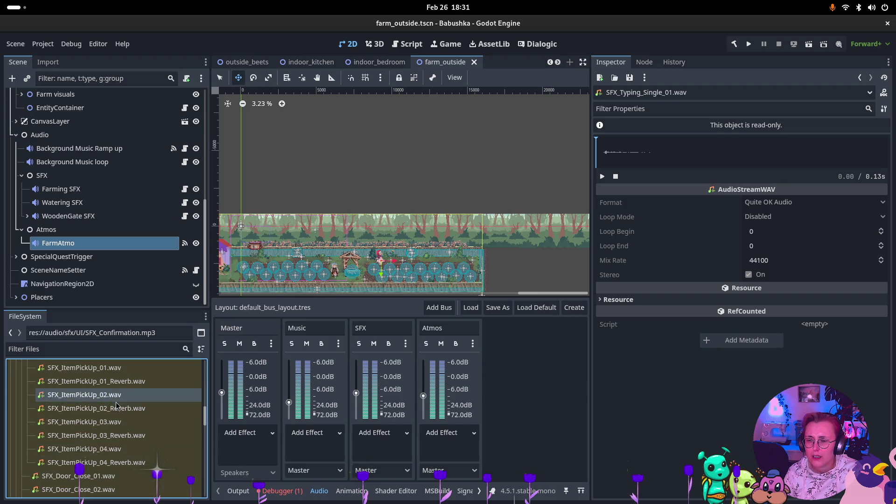
click(124, 369)
click(603, 176)
click(84, 395)
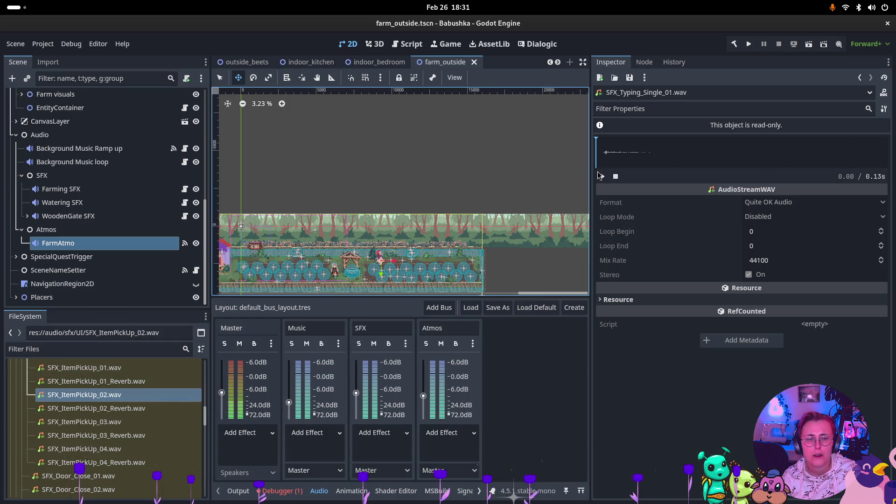
scroll(78, 249, up, 1)
ctrl+click(79, 249)
click(72, 234)
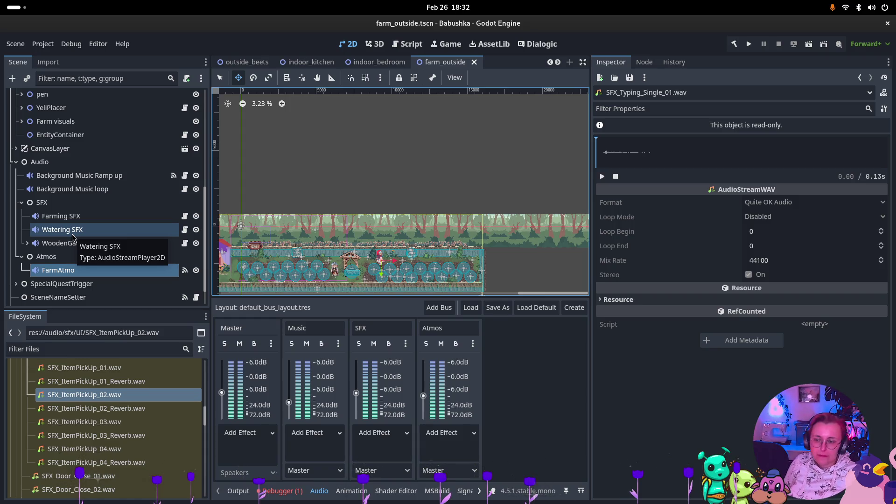
- Collapse the Atmos audio group in the Scene dock, keeping FarmAtmo selected
click(75, 270)
click(46, 257)
click(21, 257)
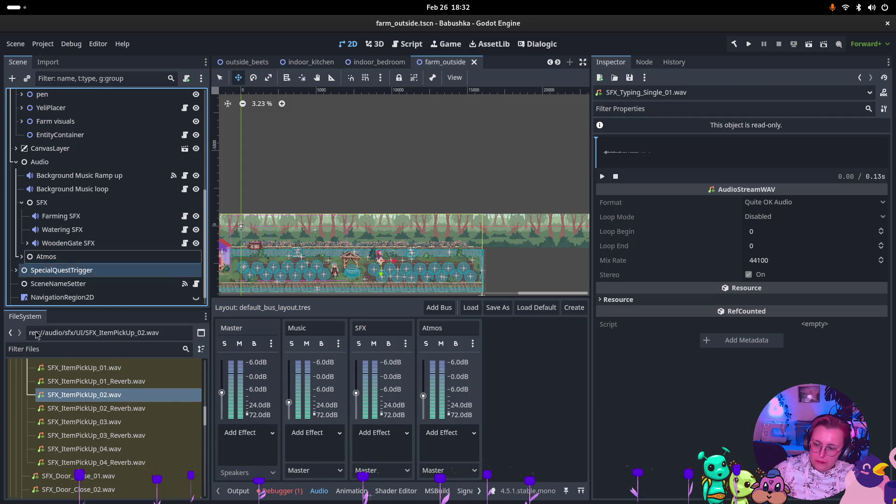
- Select SFX_Door_Open_01.wav in FileSystem and test-run the game
scroll(133, 467, down, 3)
click(132, 465)
scroll(131, 439, down, 2)
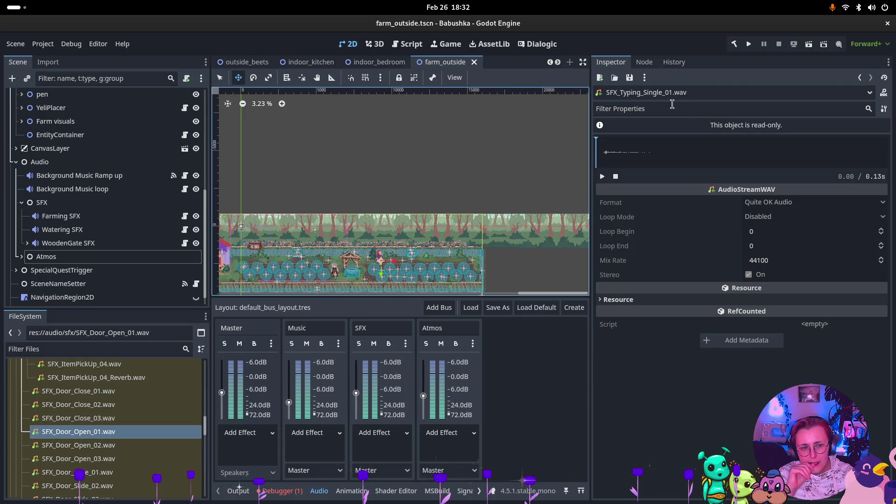
click(749, 44)
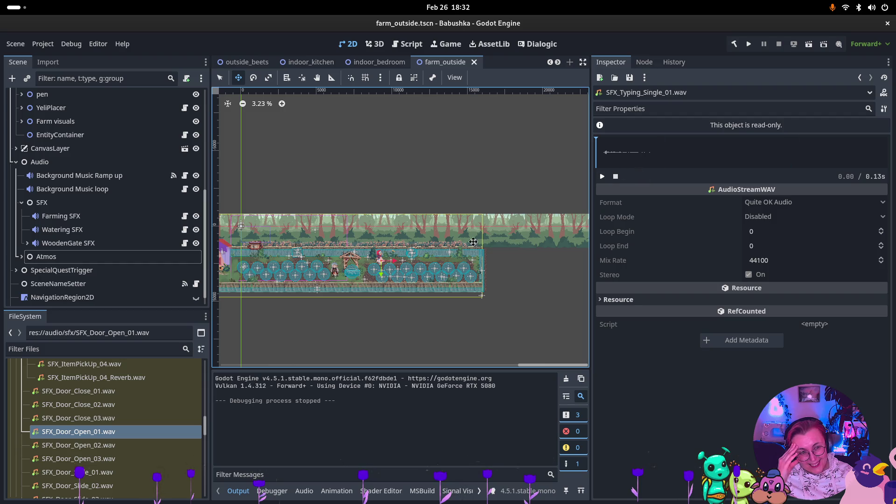
- Audition SFX_Door_Open_01, 02 and 03.wav, playing the 03 preview in the Inspector
click(108, 434)
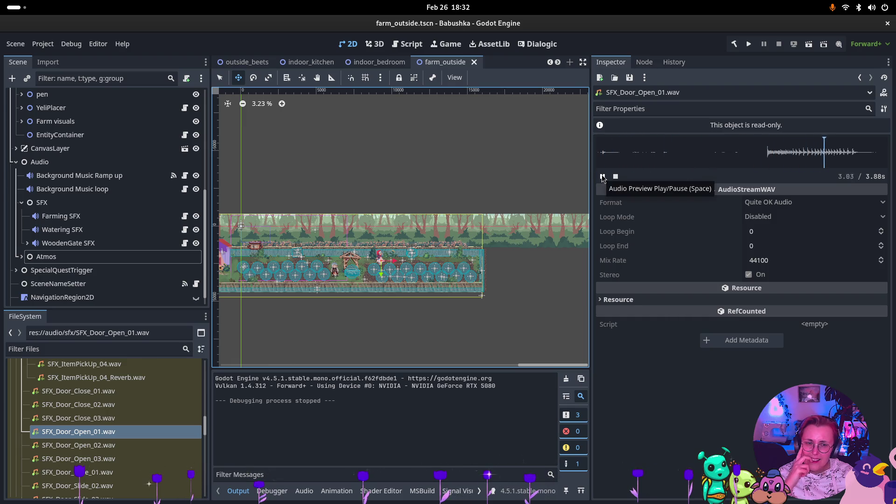
click(132, 446)
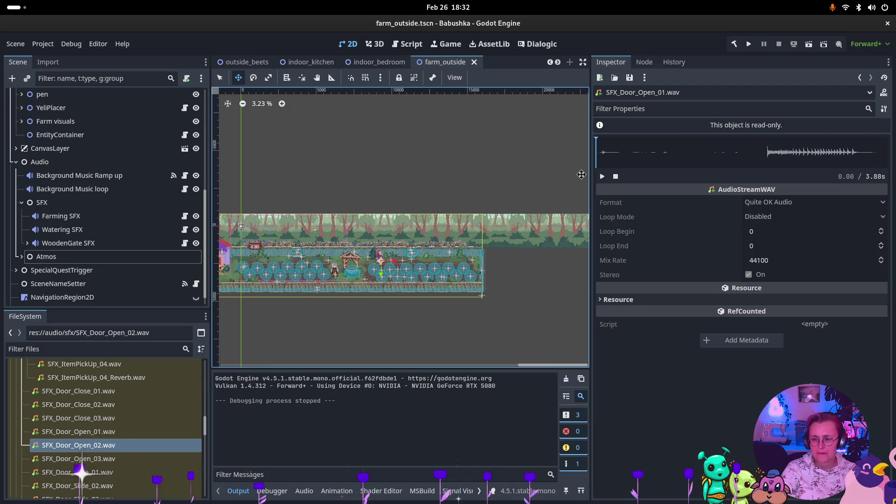
click(98, 459)
click(602, 177)
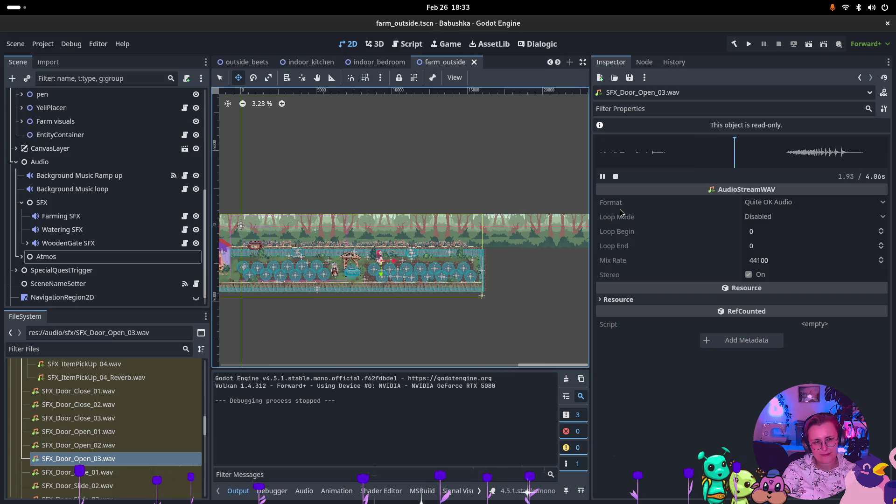
mouse_move(622, 213)
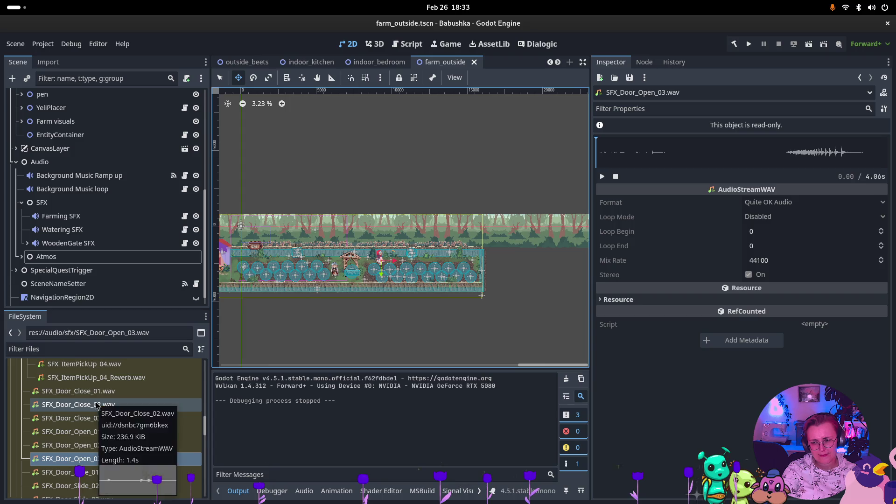
- Preview SFX_Door_Slide_01.wav, then scroll FileSystem back up to the UI folder
scroll(204, 405, down, 5)
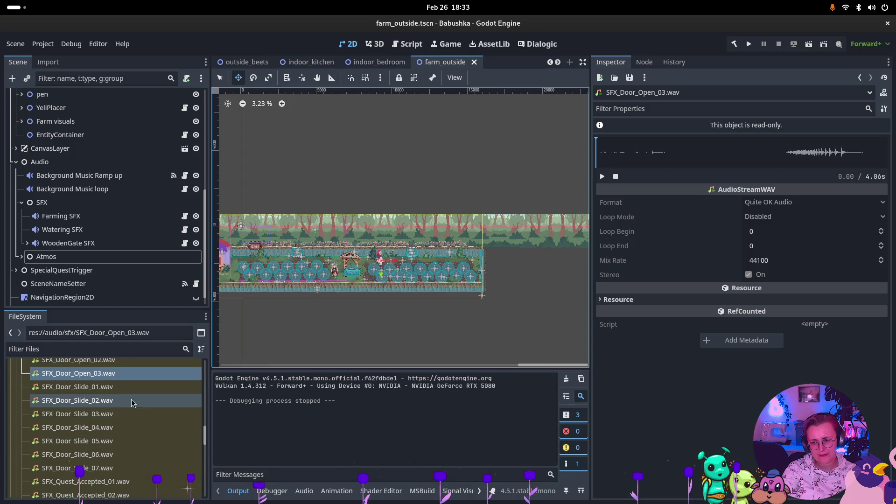
click(123, 387)
click(602, 177)
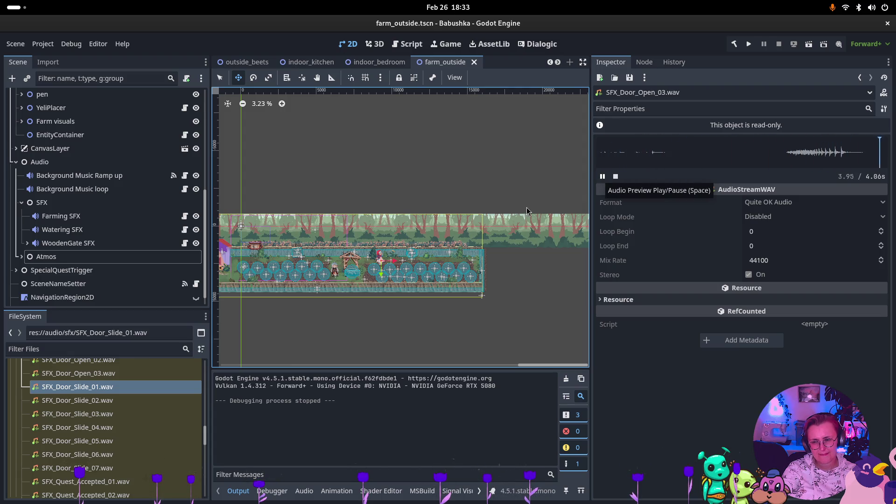
scroll(102, 411, down, 2)
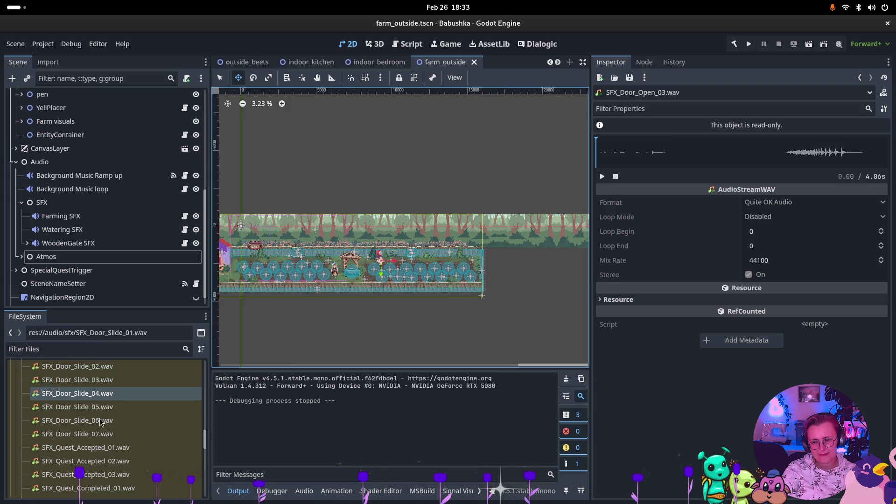
scroll(102, 422, down, 6)
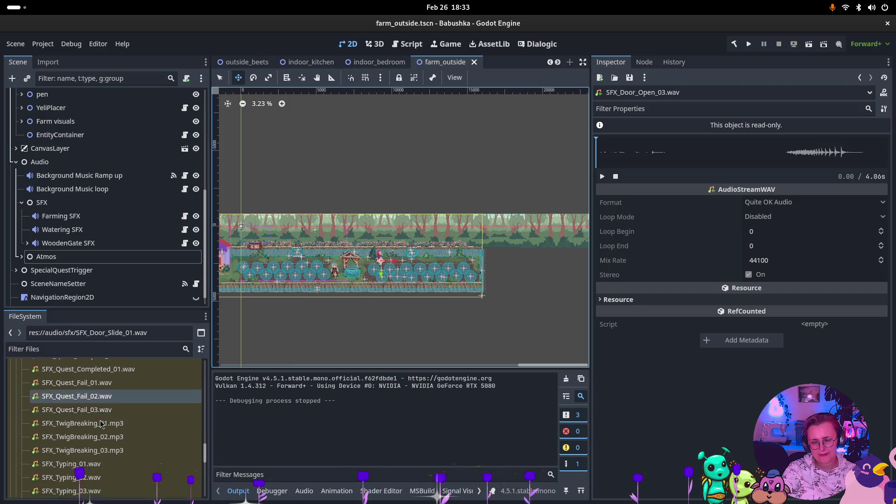
scroll(101, 423, down, 3)
scroll(101, 423, up, 2)
scroll(102, 423, down, 2)
scroll(101, 423, up, 10)
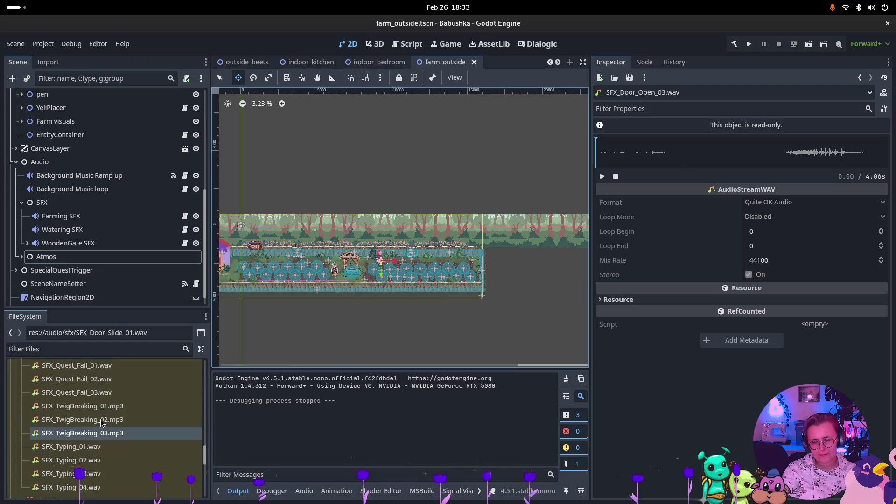
scroll(104, 423, up, 10)
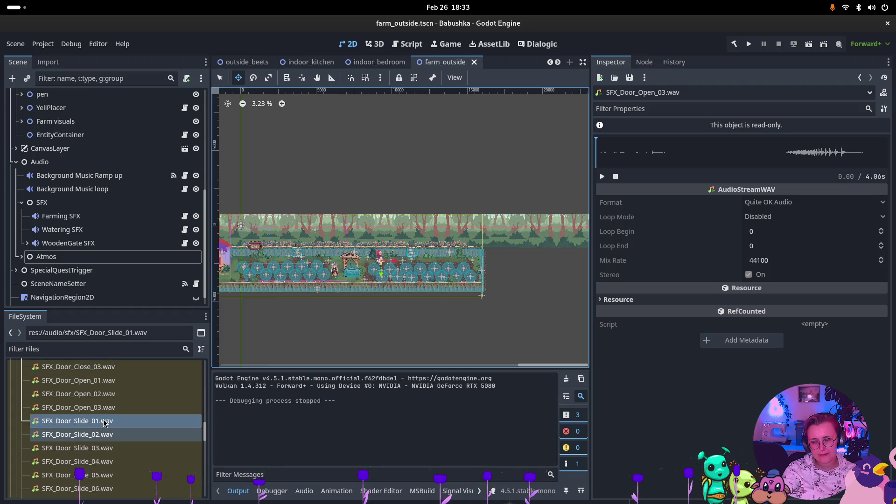
scroll(107, 422, up, 10)
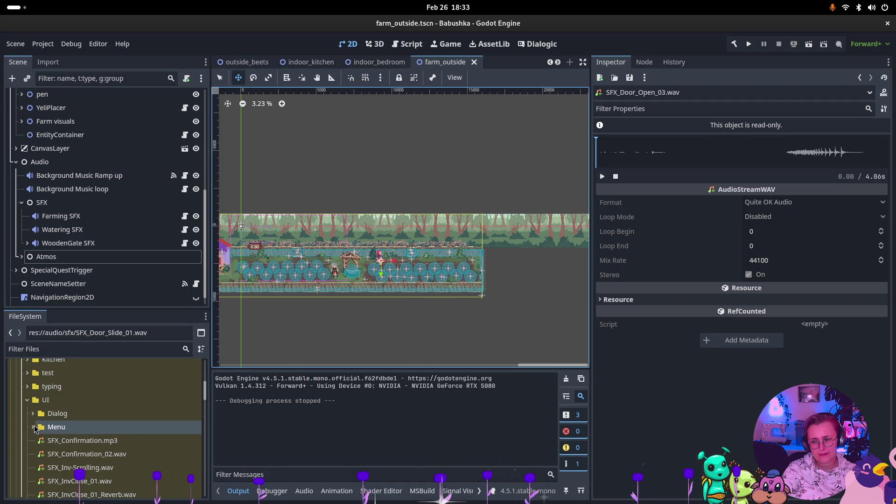
click(33, 428)
double_click(94, 441)
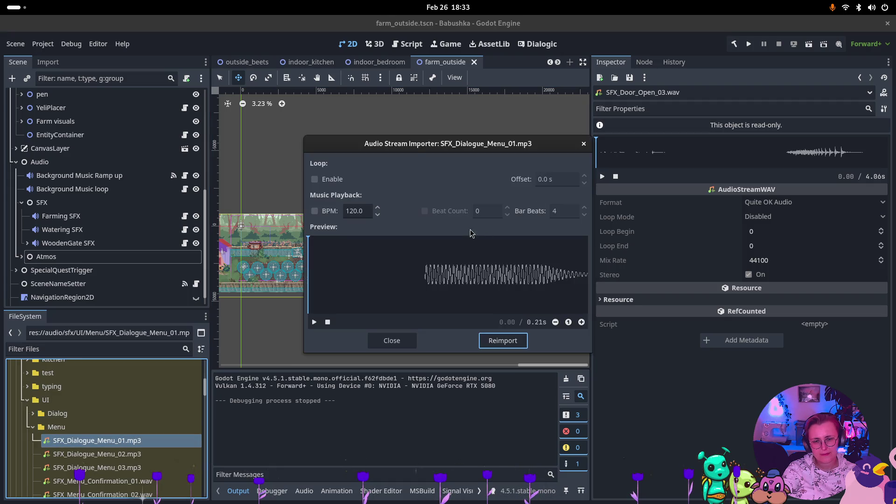
click(314, 322)
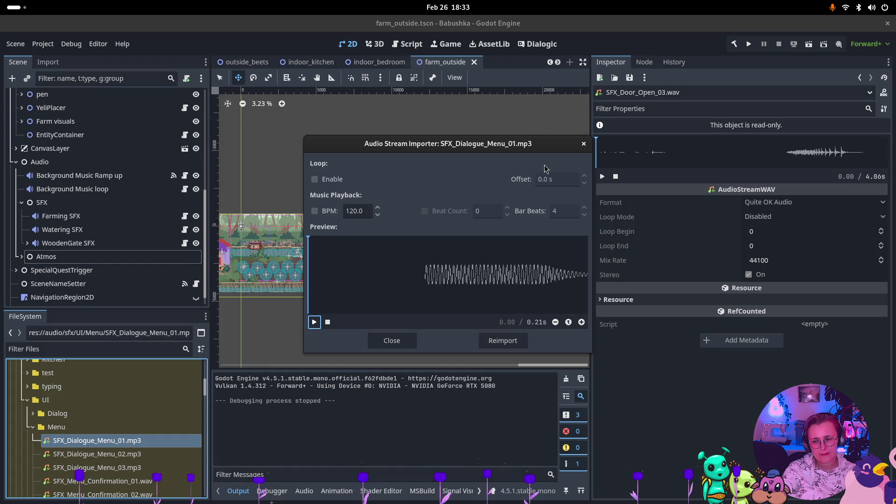
click(583, 143)
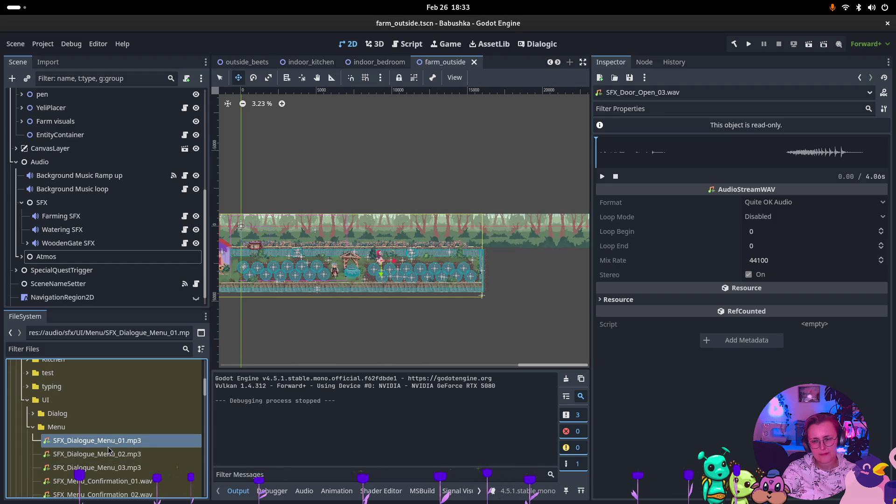
double_click(108, 441)
key(Escape)
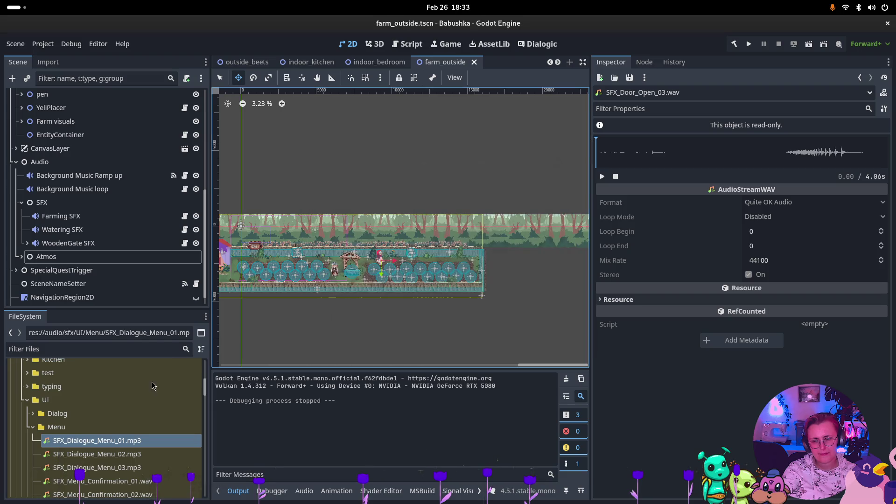
double_click(125, 454)
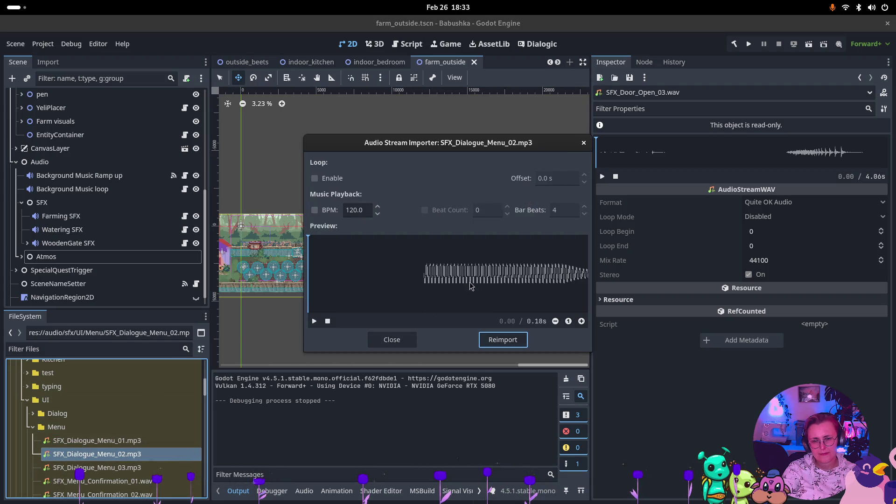
click(313, 322)
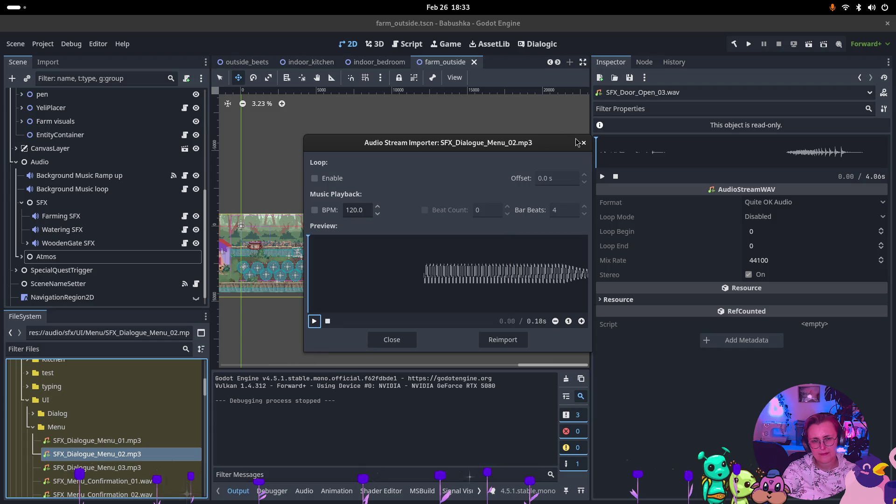
click(584, 143)
scroll(151, 431, down, 3)
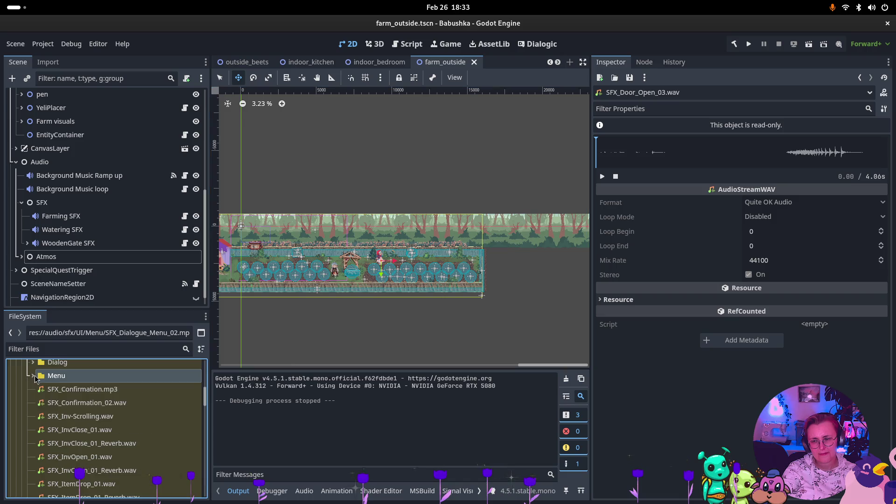
- Expand the Dialog sound folder and audition SFX_Dialog_01 through 04.wav
click(35, 364)
click(82, 375)
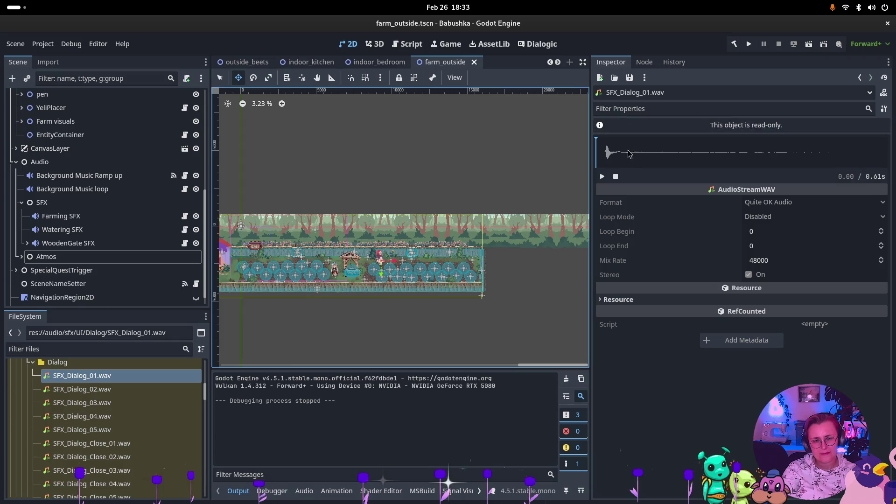
key(Down)
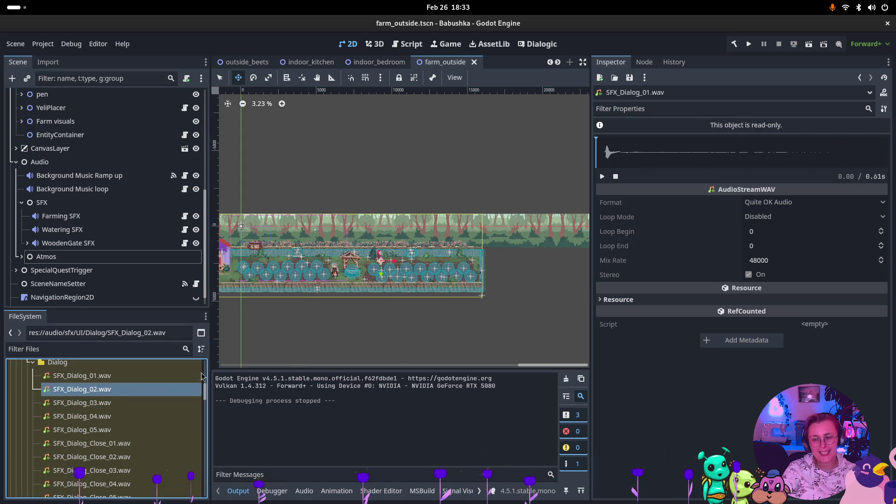
click(603, 177)
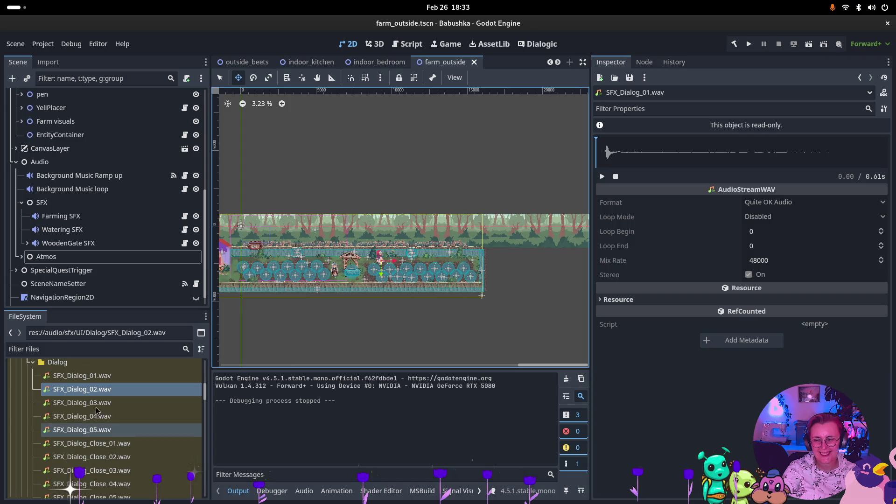
click(107, 402)
click(603, 176)
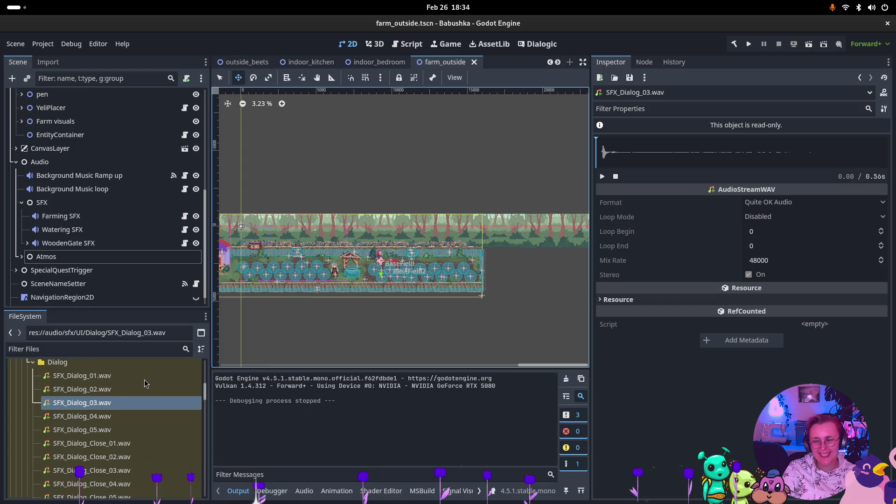
click(108, 416)
click(602, 176)
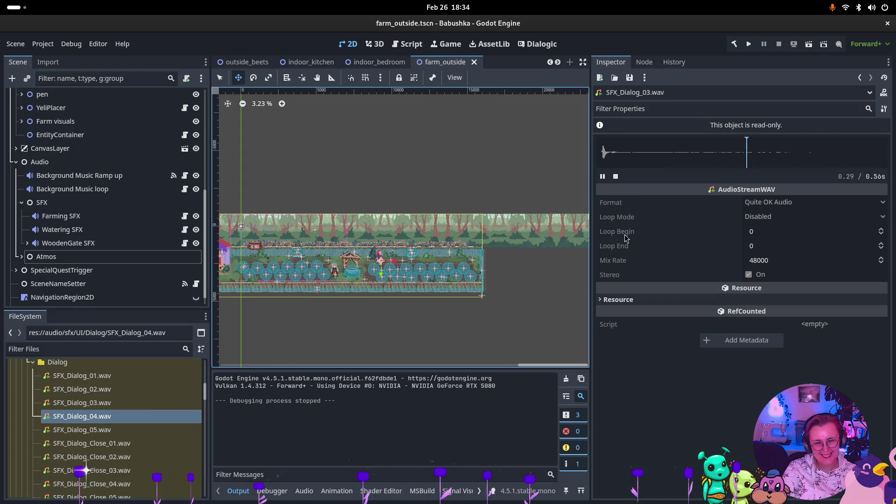
click(169, 442)
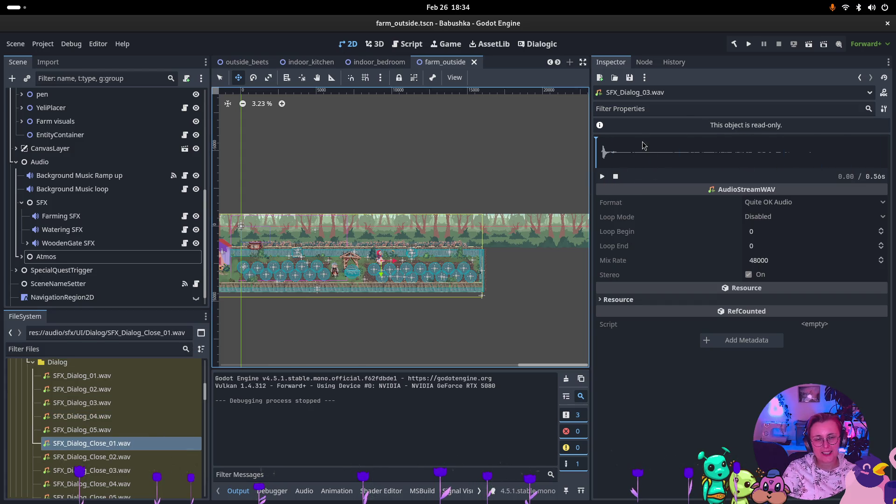
- Audition SFX_Dialog_Close_01.wav, then collapse the Dialog and UI sound folders
click(94, 444)
click(602, 178)
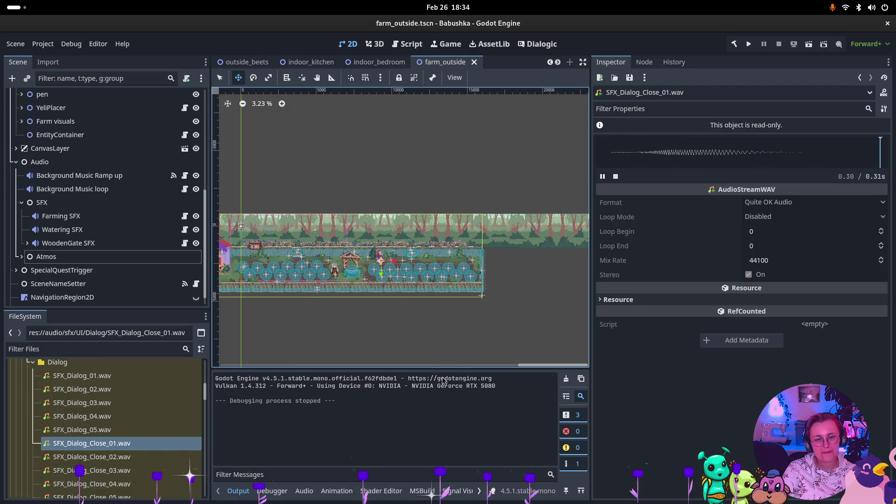
click(93, 457)
scroll(114, 434, down, 3)
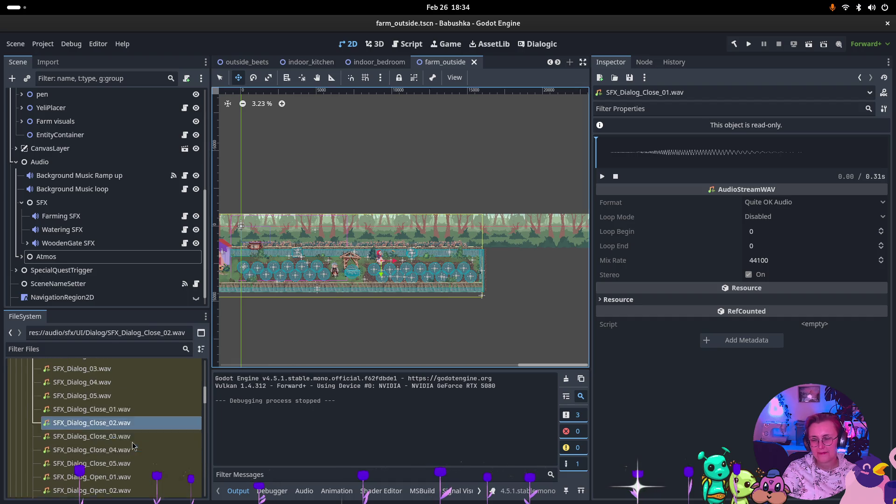
scroll(117, 432, up, 2)
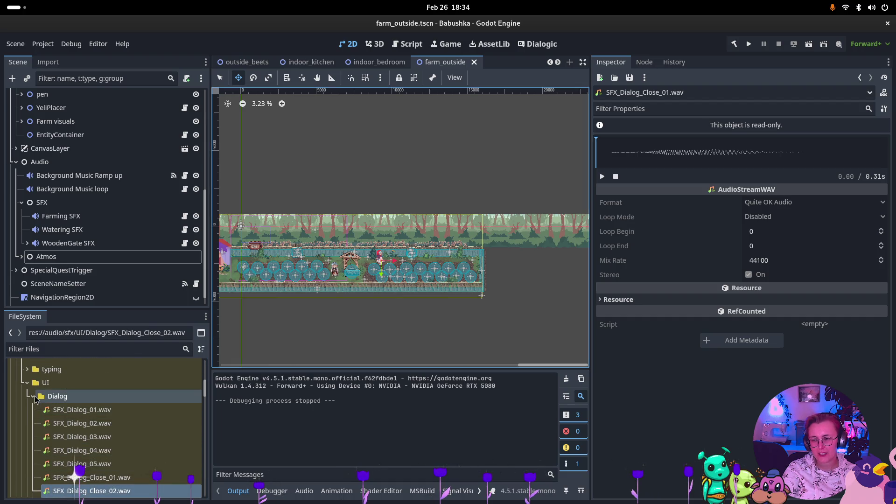
double_click(57, 397)
scroll(68, 415, down, 2)
scroll(68, 416, up, 2)
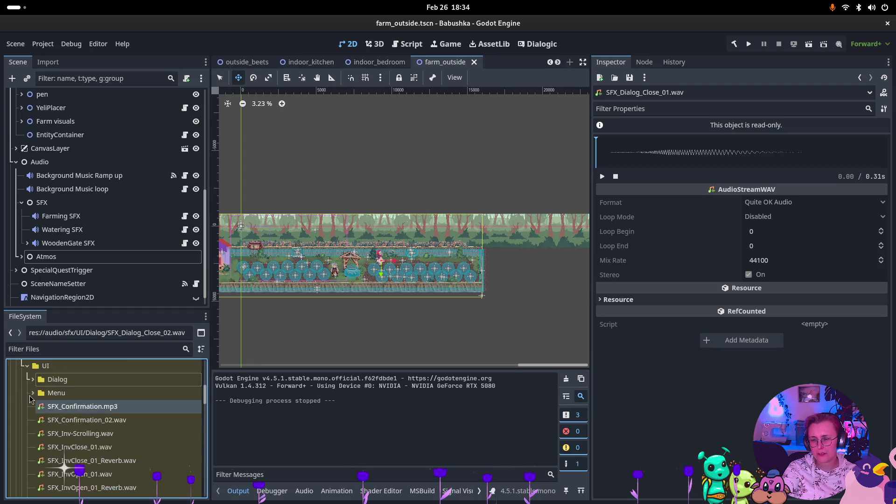
click(24, 383)
- Open the Kitchen sound folder and switch over to the Obsidian window
scroll(32, 387, up, 3)
scroll(82, 383, down, 5)
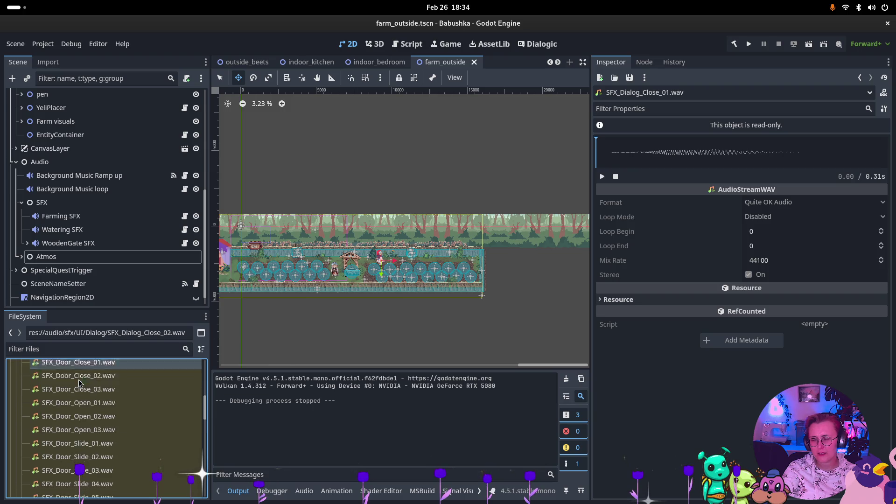
scroll(82, 383, down, 5)
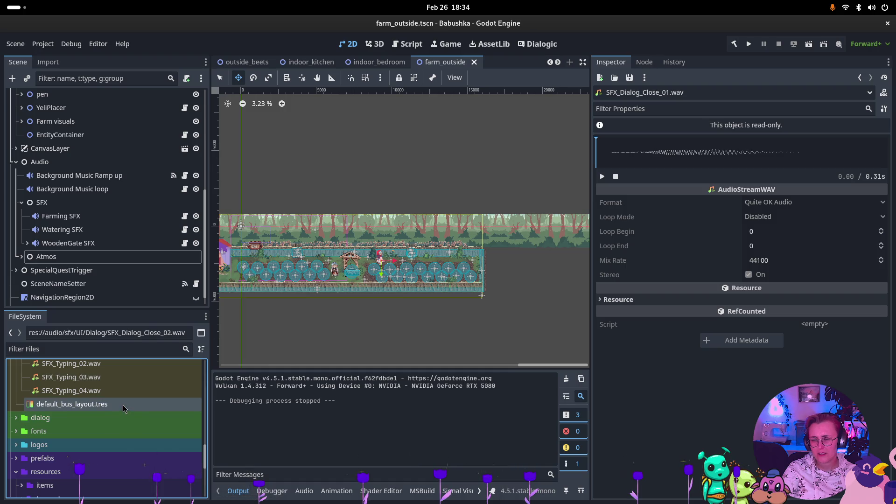
scroll(123, 405, up, 4)
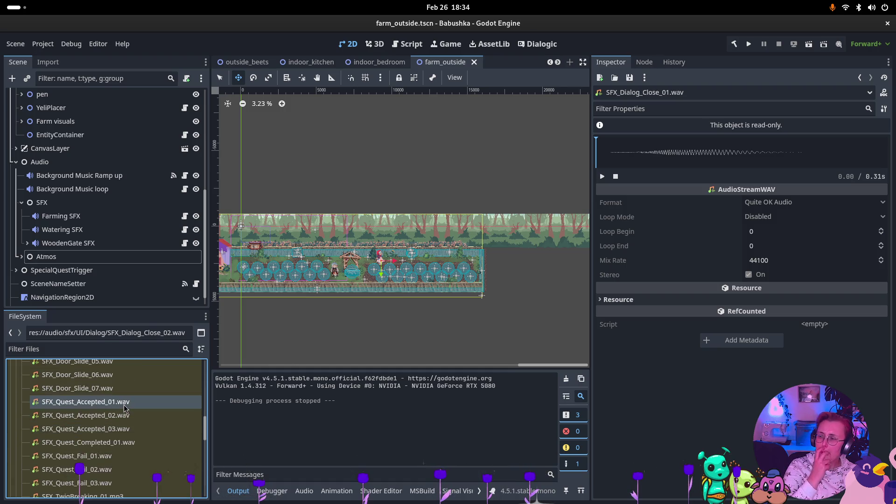
scroll(125, 406, up, 2)
scroll(124, 406, up, 5)
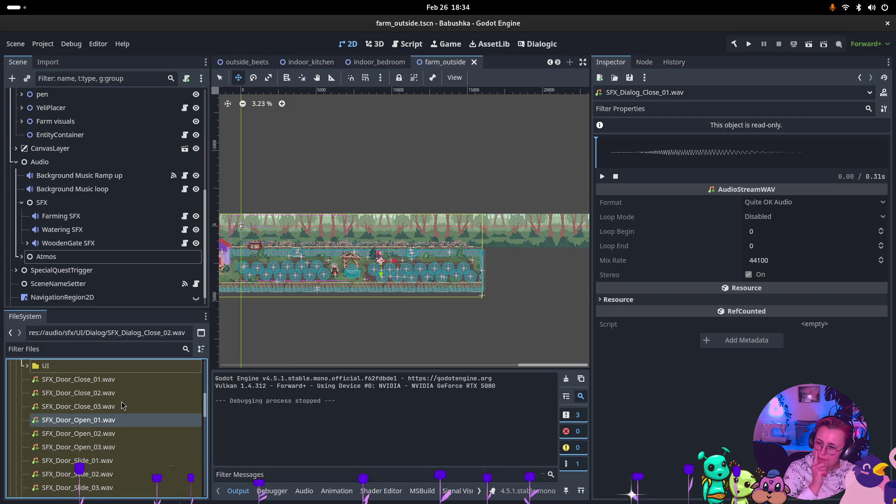
click(47, 411)
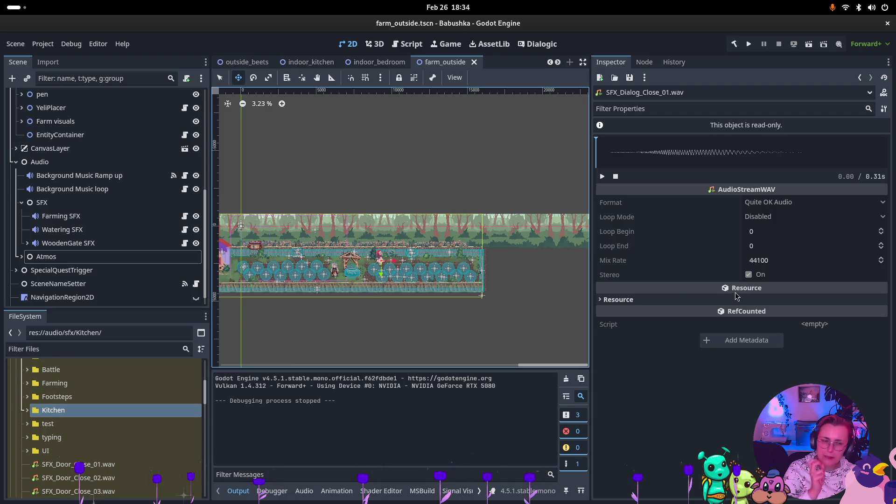
key(super)
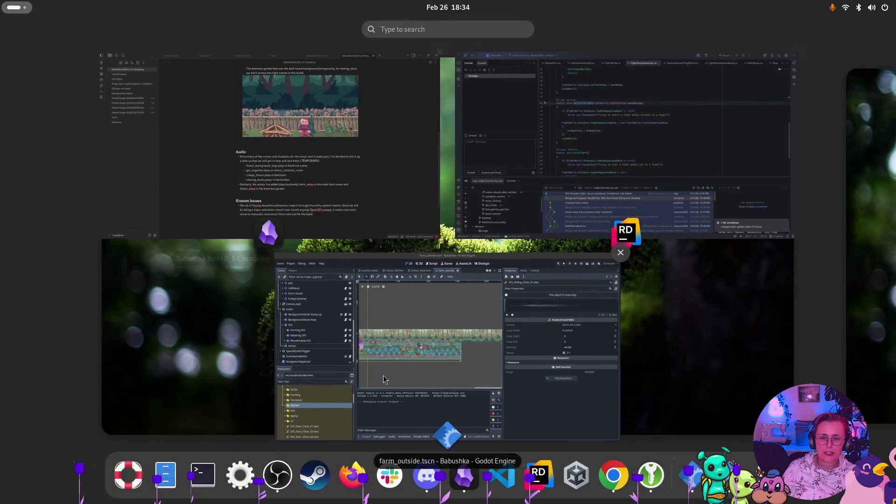
click(339, 183)
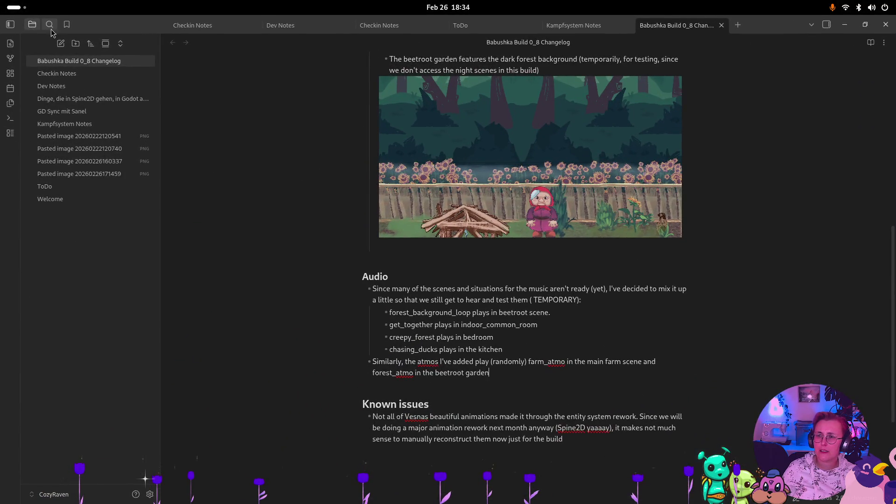
- Create a new note listing Footsteps indoor, Blätterrascheln and Indoor Atmo as missing sounds
click(63, 47)
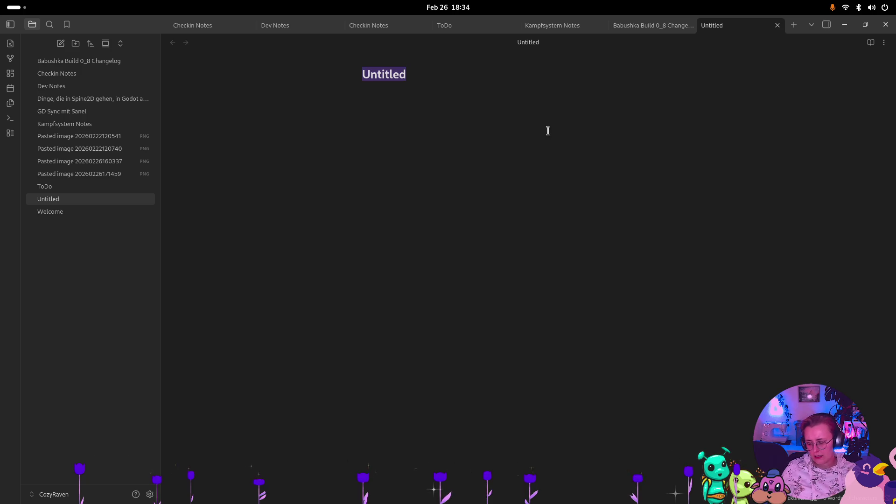
text(SFX, die noch)
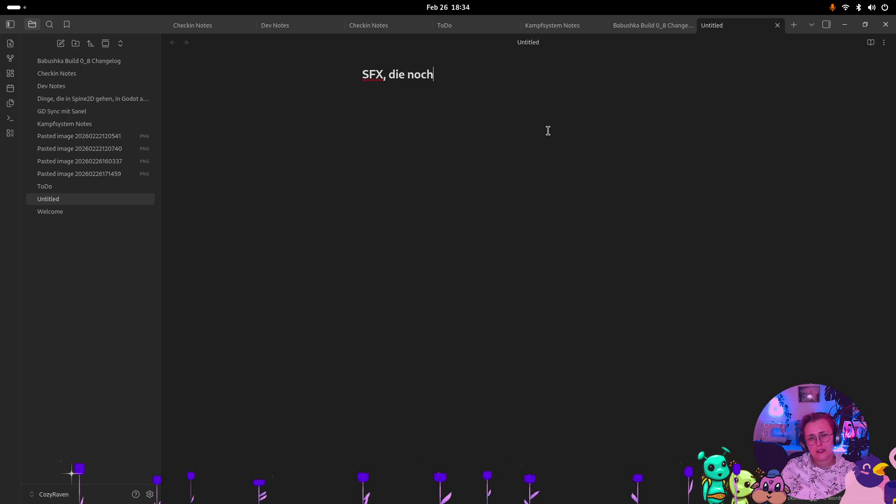
text(len)
key(Return)
text(Footsteps)
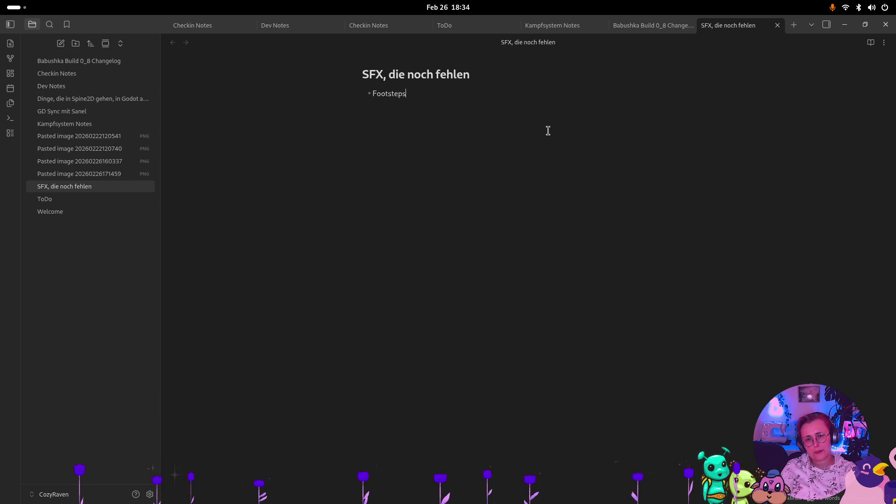
text(indoor)
key(Return)
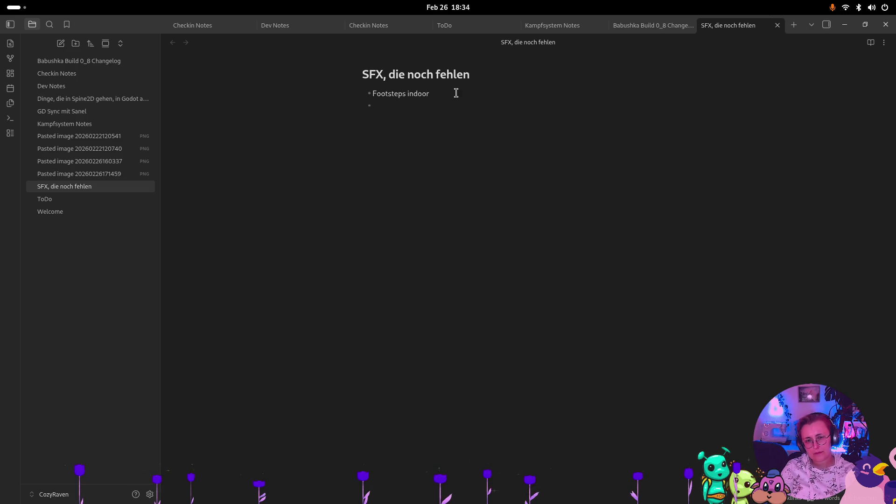
text( (auf Holz)
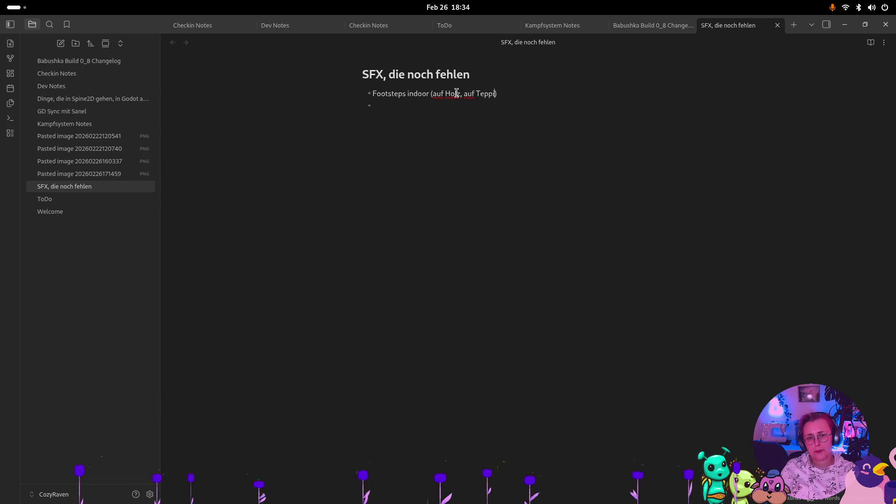
text(, auf Fliesen)
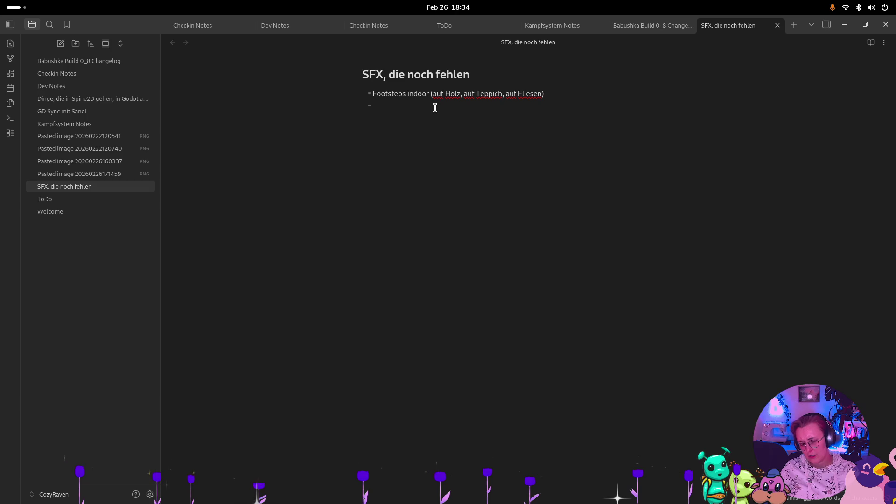
text(Blättern)
key(BackSpace)
text(ln)
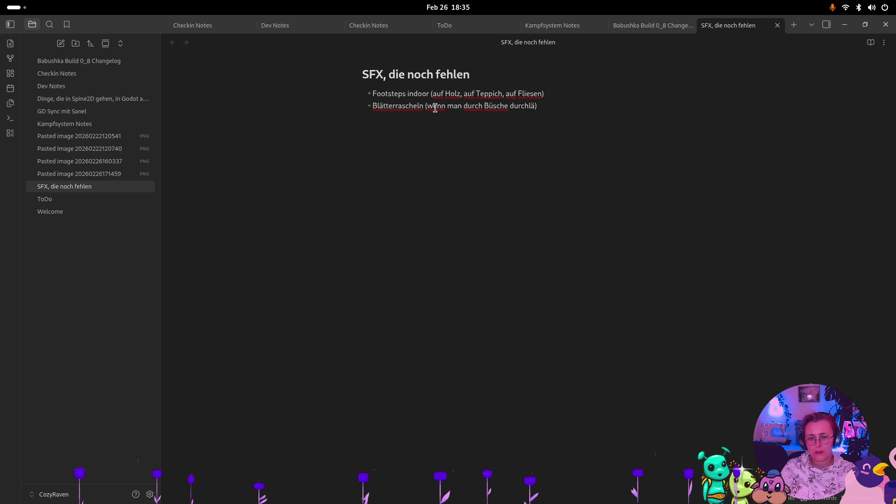
text(uft / d)
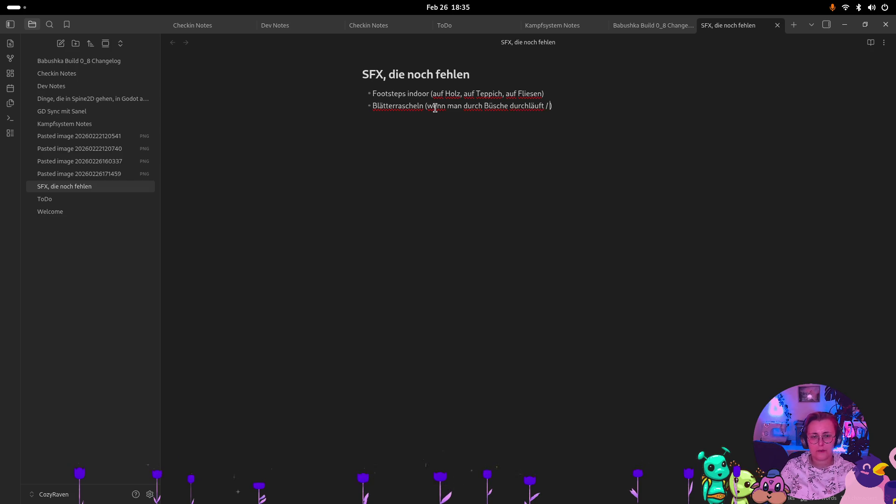
text(aran vor)
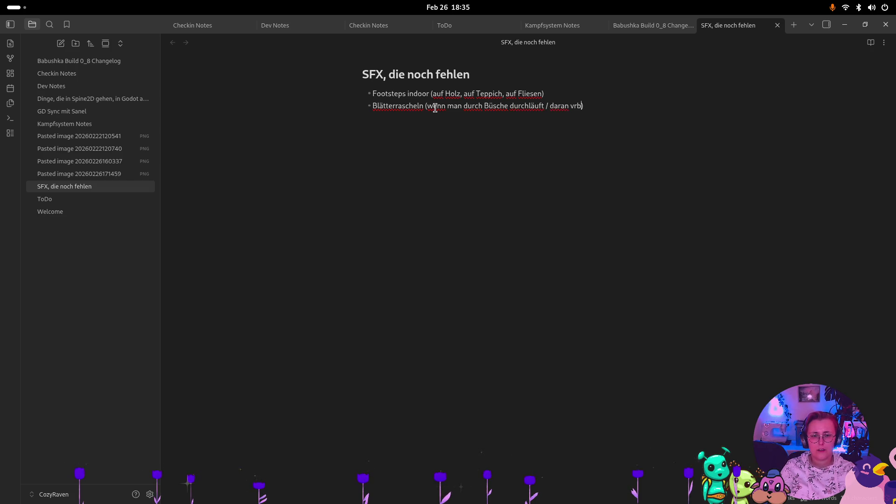
text(bei)
key(End)
key(Return)
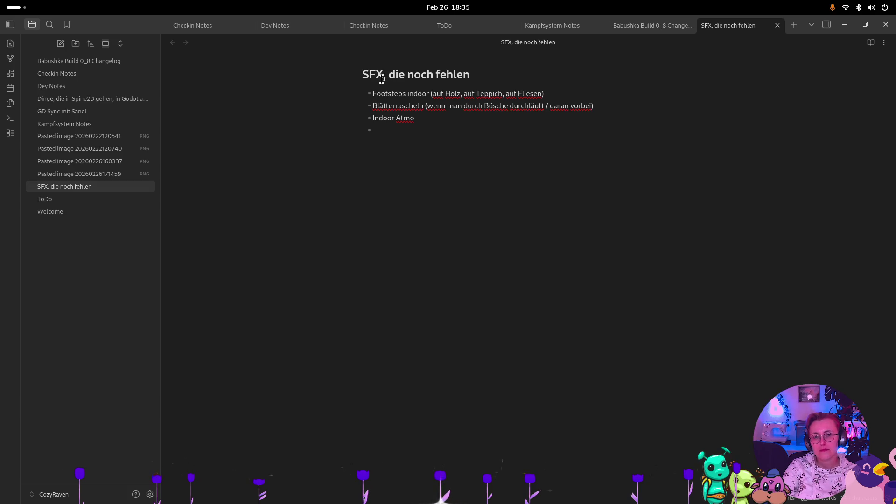
- Retitle the note 'SFX Wunschliste' and switch back to Godot
drag(393, 73, 485, 76)
key(BackSpace)
key(BackSpace)
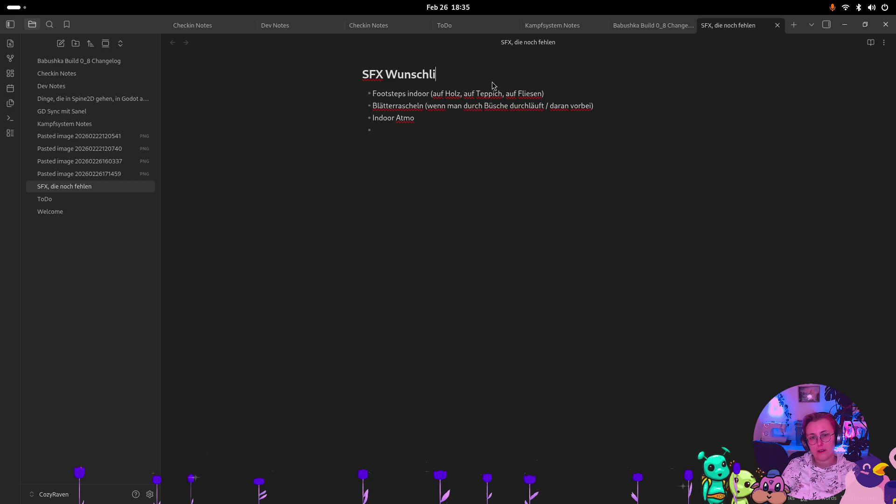
click(427, 135)
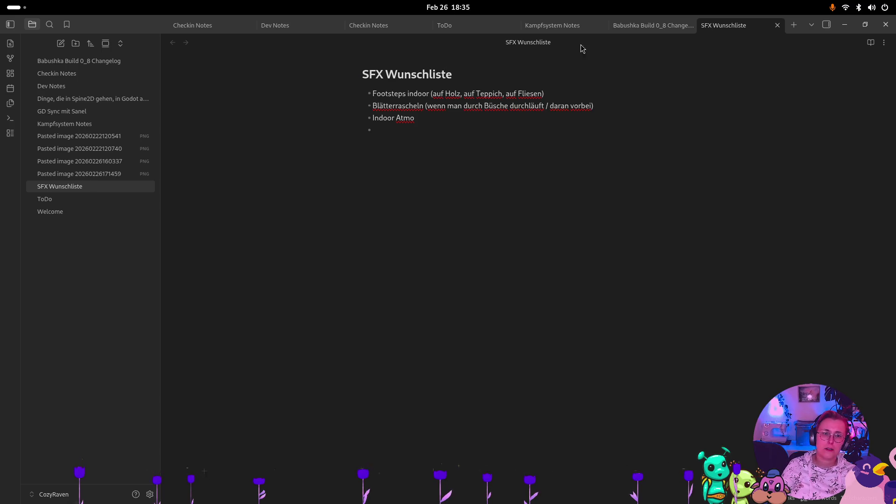
key(super)
click(292, 354)
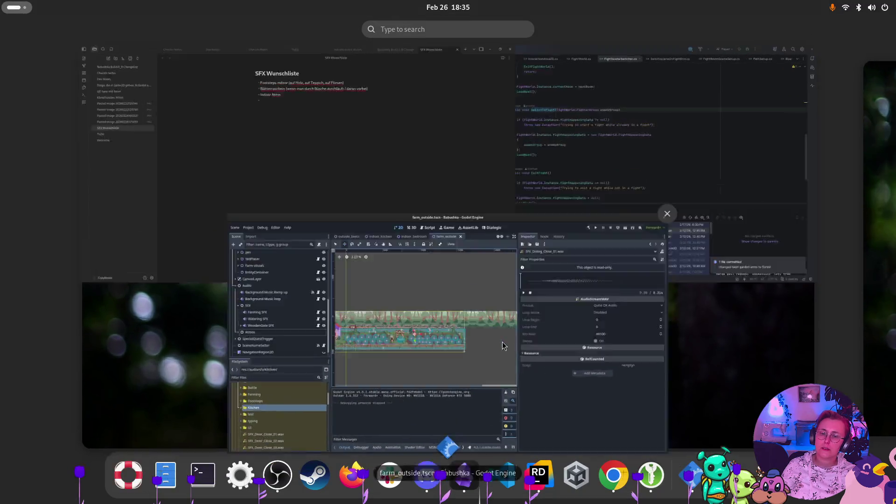
- Select SFX_Door_Open_01.wav in the FileSystem dock
scroll(399, 270, up, 5)
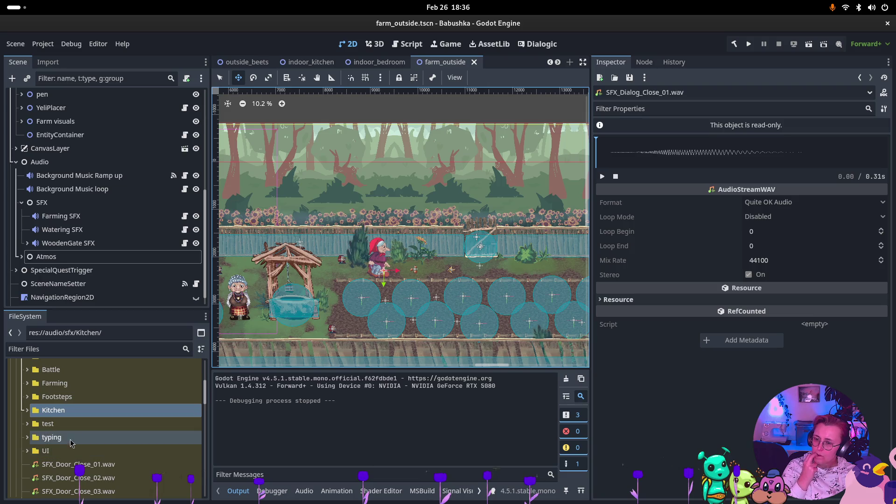
scroll(112, 445, down, 3)
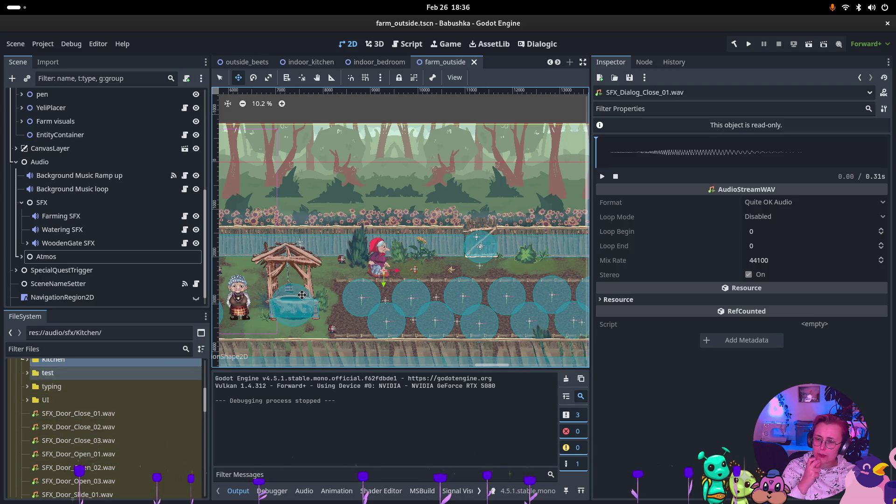
scroll(513, 274, left, 5)
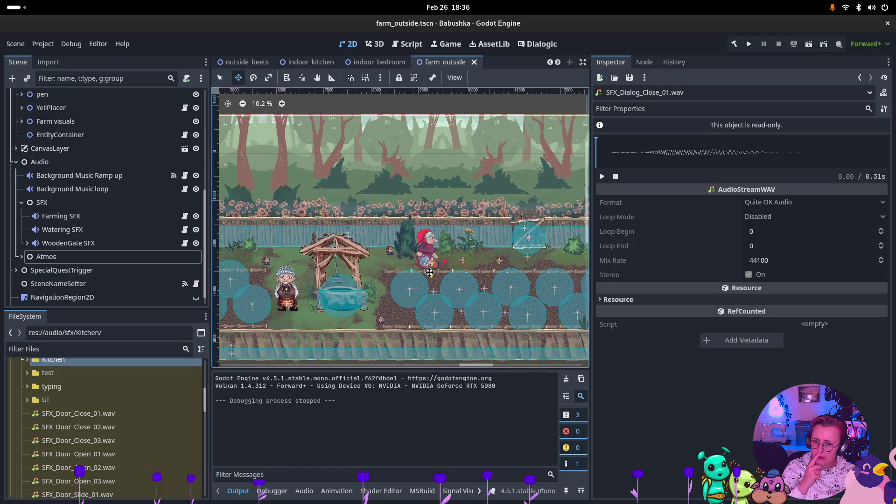
scroll(261, 275, left, 5)
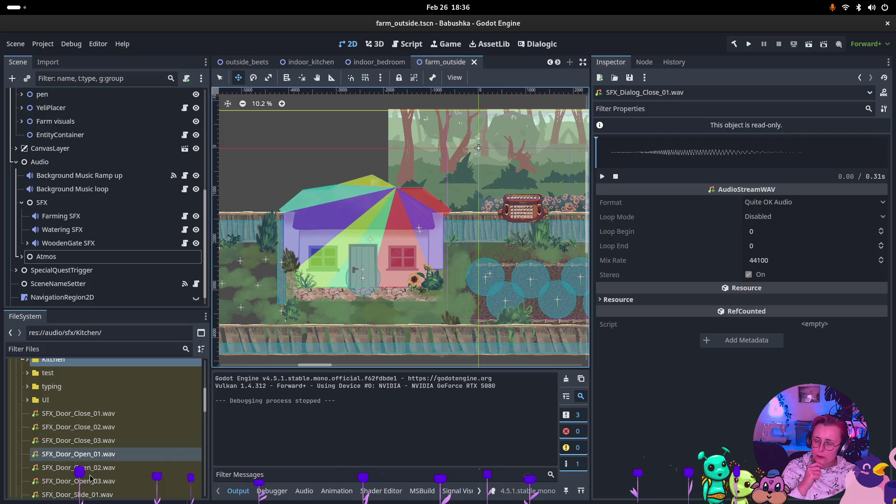
click(91, 455)
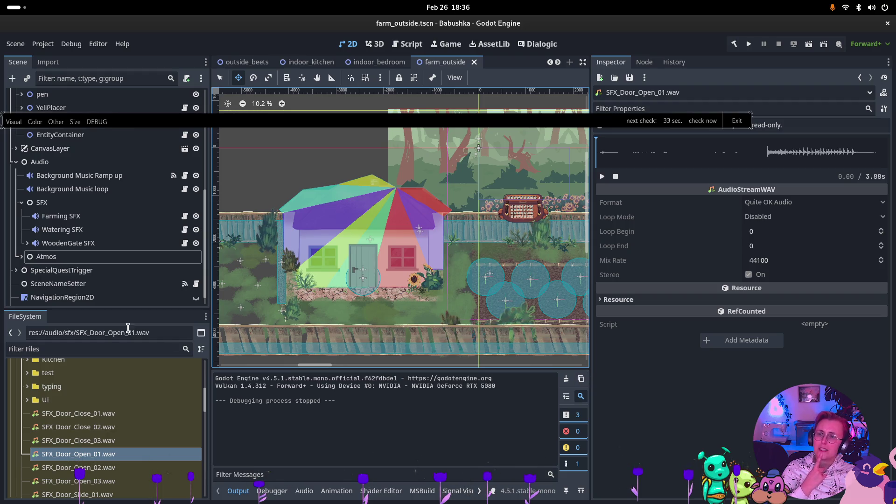
- Collapse Audio and Doors, expand Farm visuals, then expand Audio to show its SFX players
click(16, 162)
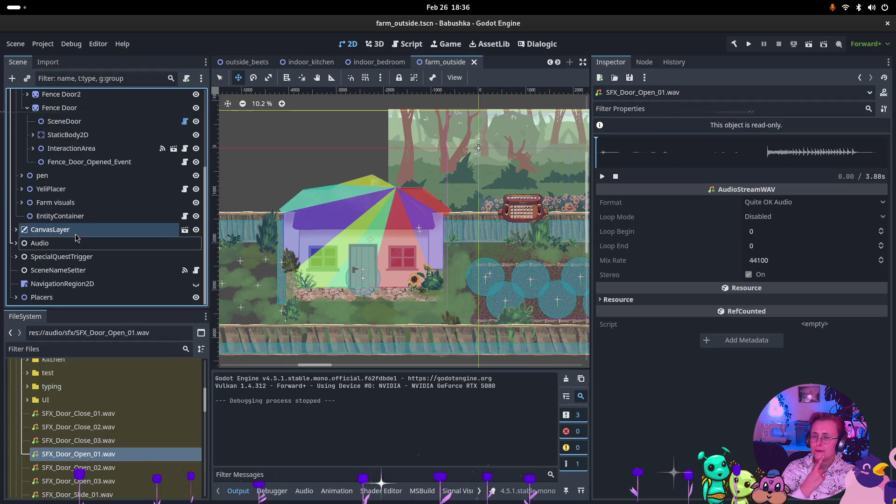
scroll(5, 201, up, 5)
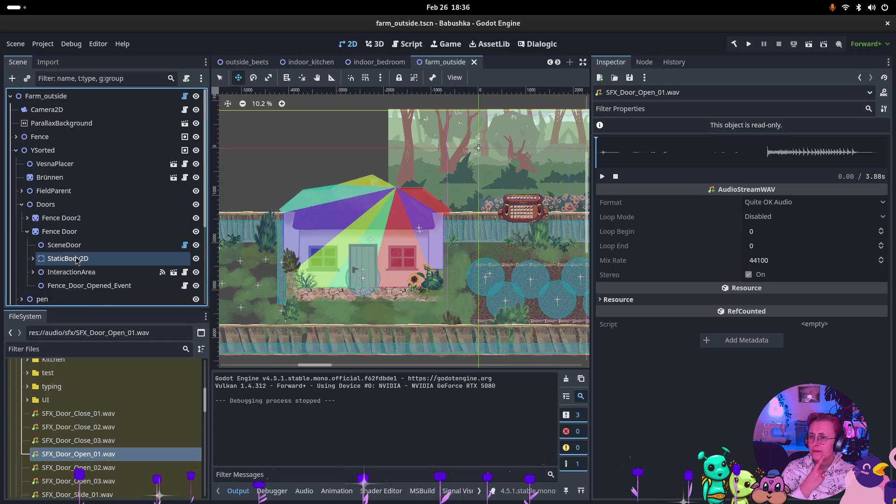
click(21, 206)
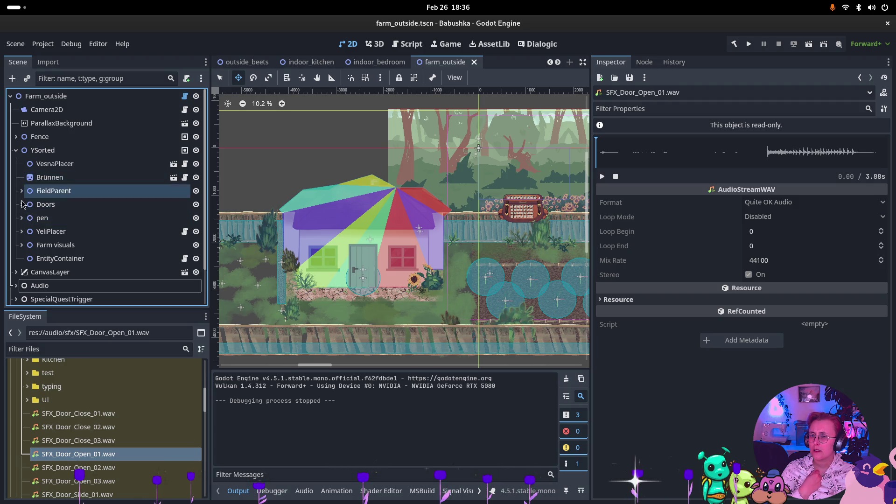
click(22, 245)
scroll(44, 274, down, 2)
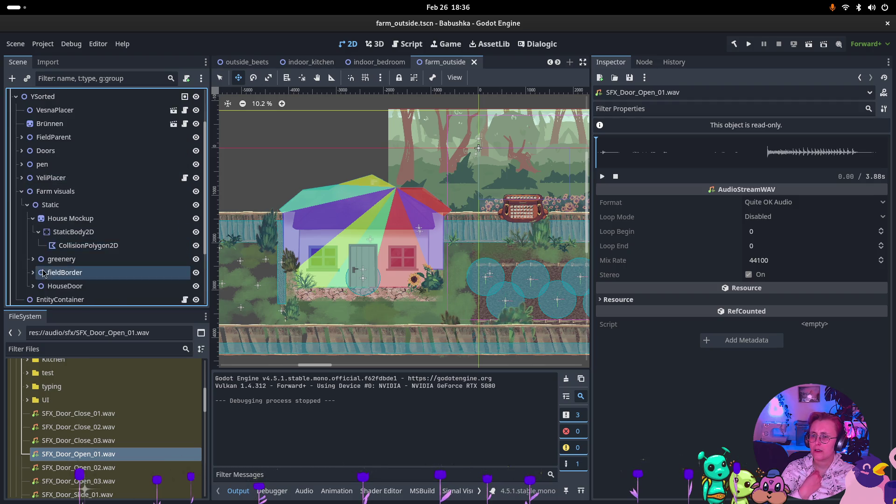
scroll(42, 273, down, 2)
scroll(36, 246, down, 1)
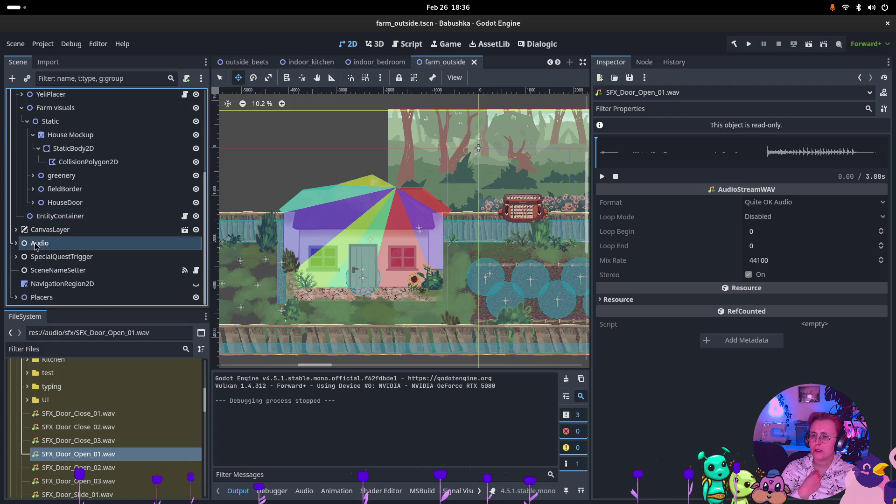
click(16, 244)
scroll(41, 285, down, 2)
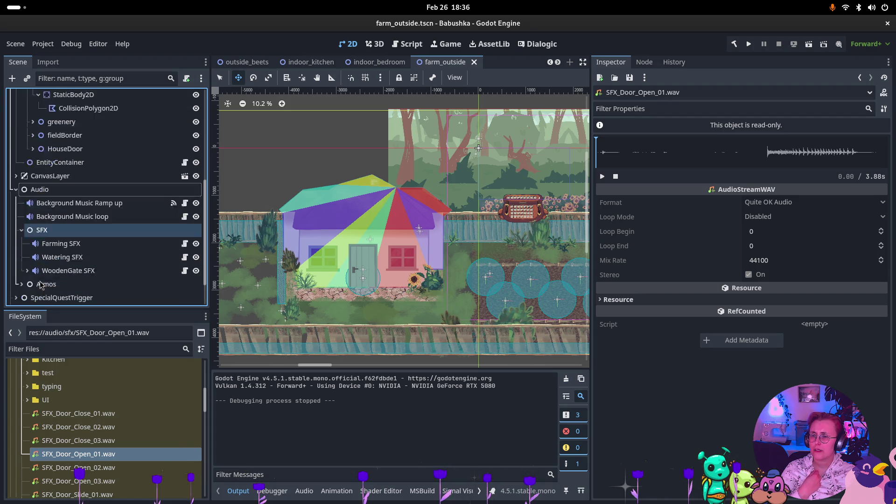
scroll(41, 285, down, 2)
- Duplicate the WoodenGate SFX player and rename the copy DoorOpening SFX
right_click(39, 189)
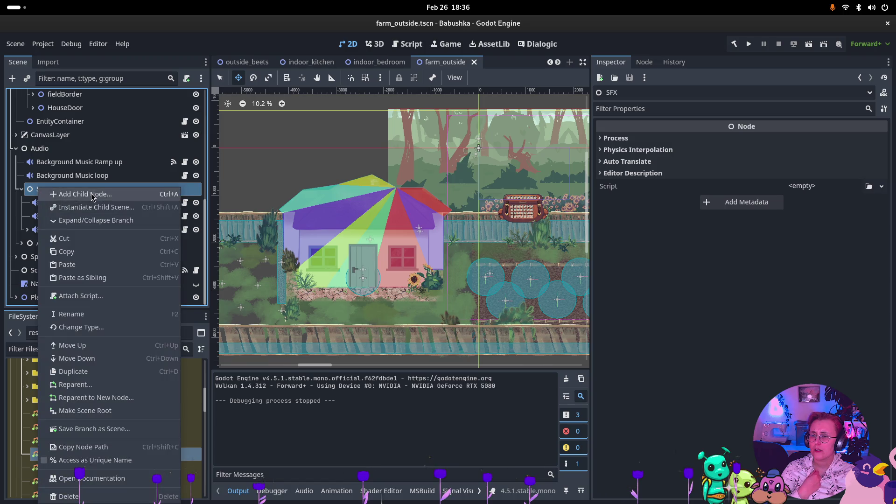
click(92, 196)
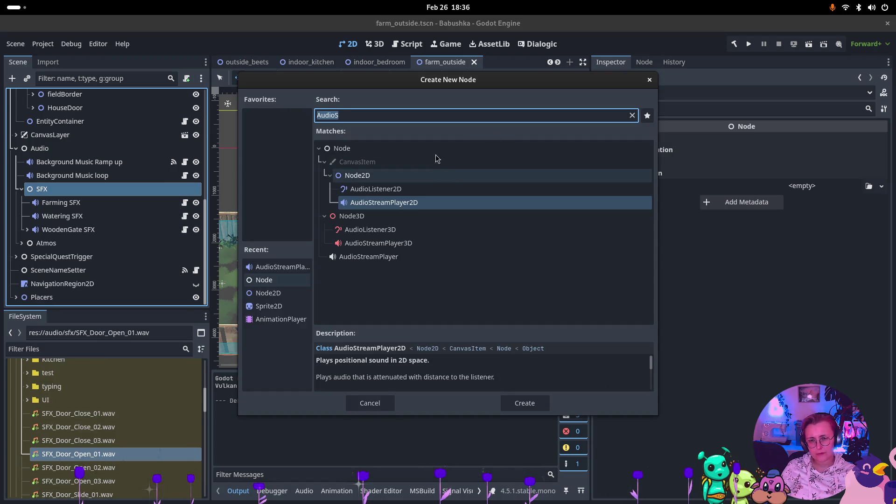
click(649, 79)
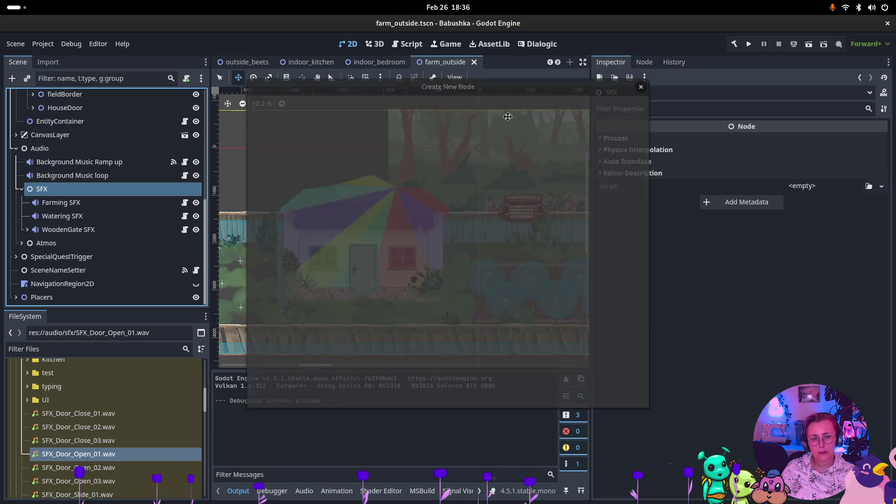
click(127, 230)
key(ctrl+d)
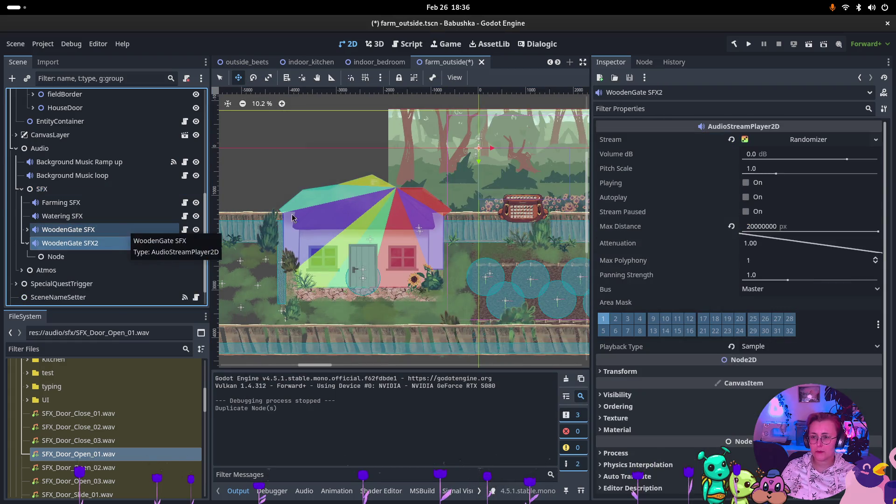
click(88, 244)
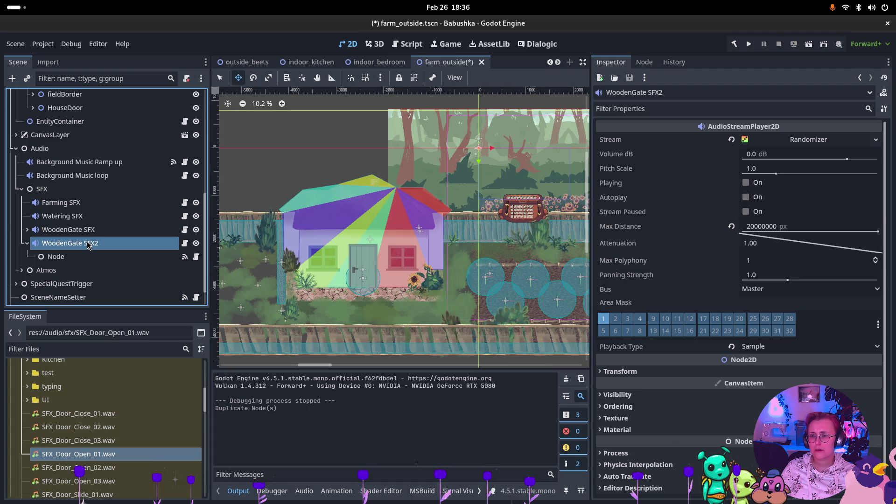
click(66, 244)
double_click(66, 244)
text(DoorOpening)
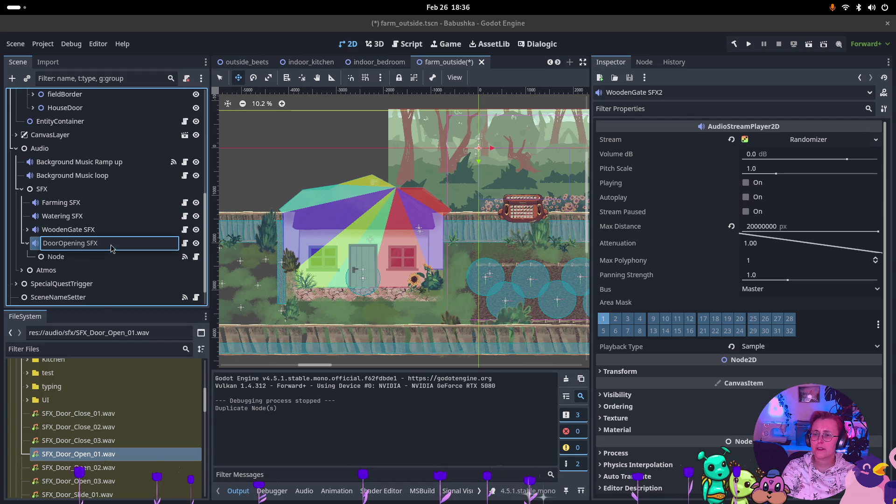
key(Return)
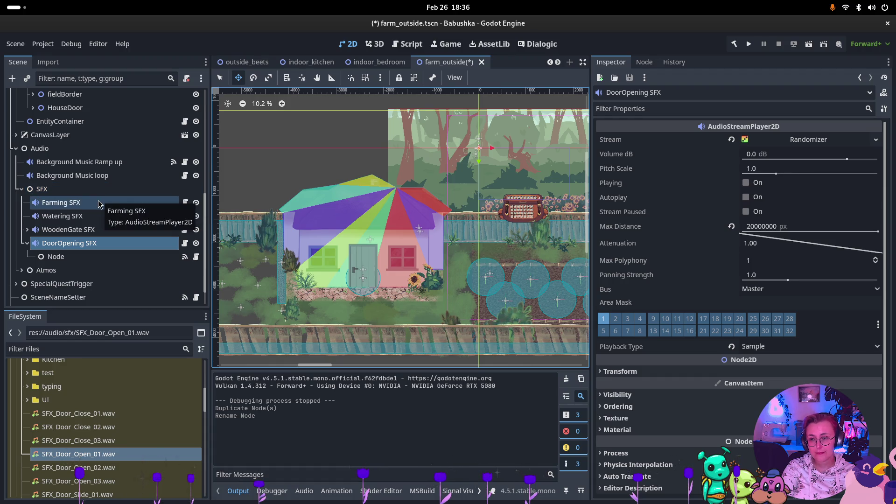
- Rename the copy's child listener node to Eventlistener
click(74, 257)
click(74, 257)
text(Eventlistene)
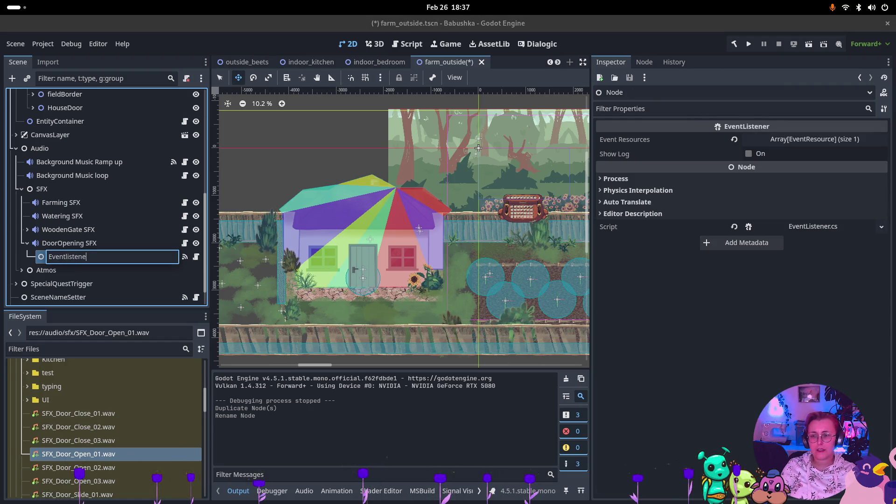
text(r)
key(Return)
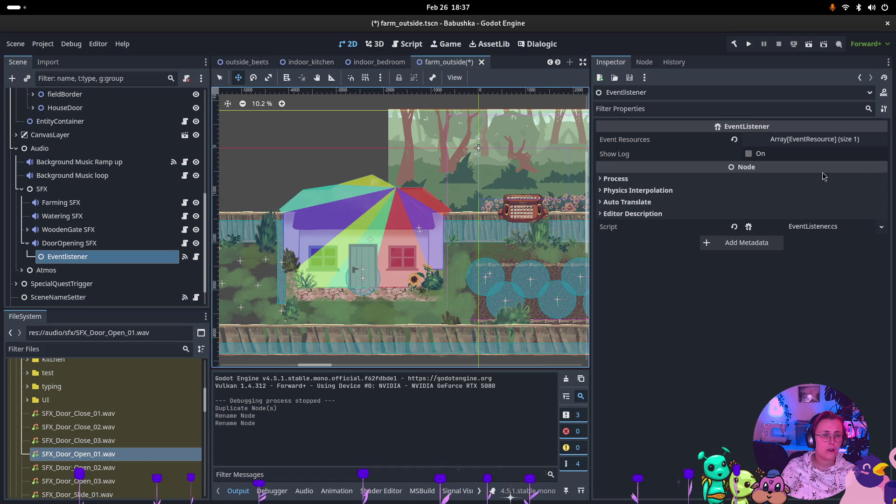
click(793, 141)
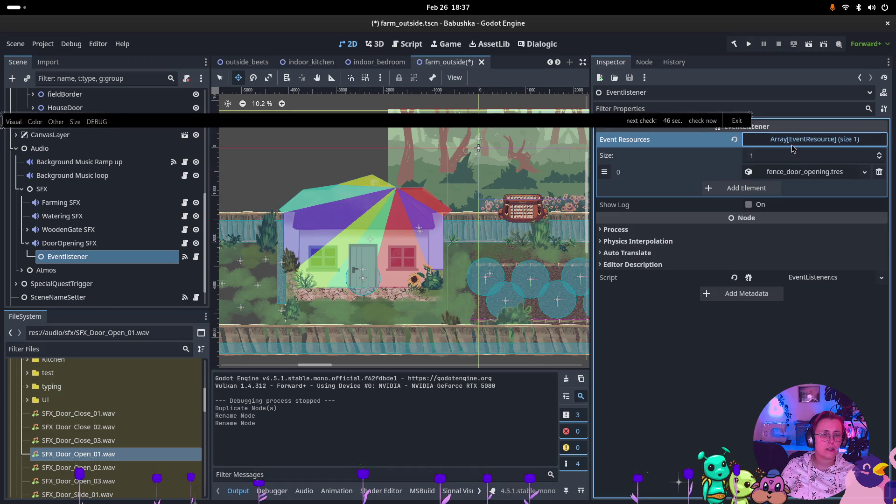
- Create a new EventResource saved as door_opening.tres in the interactables folder
click(749, 173)
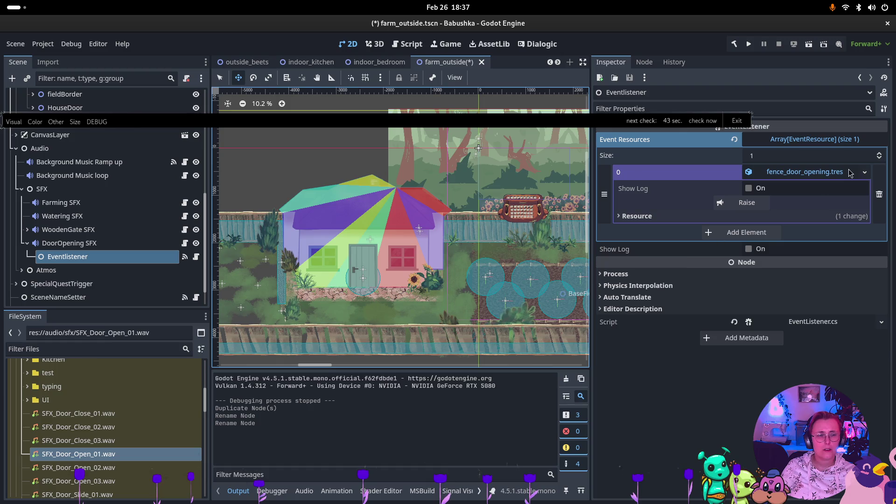
scroll(57, 426, down, 10)
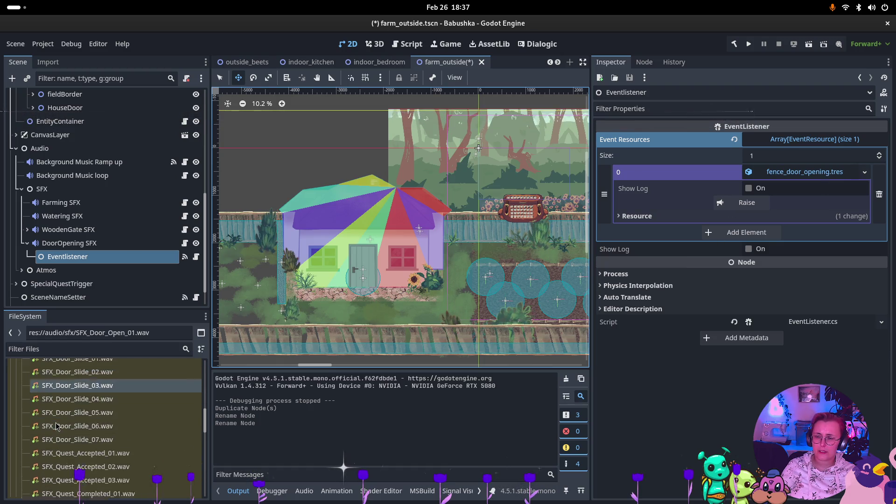
scroll(57, 424, down, 10)
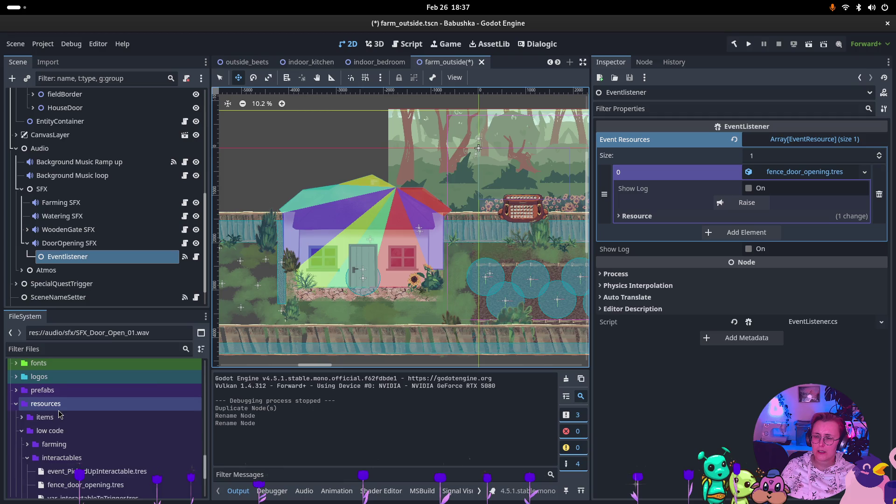
scroll(59, 416, down, 3)
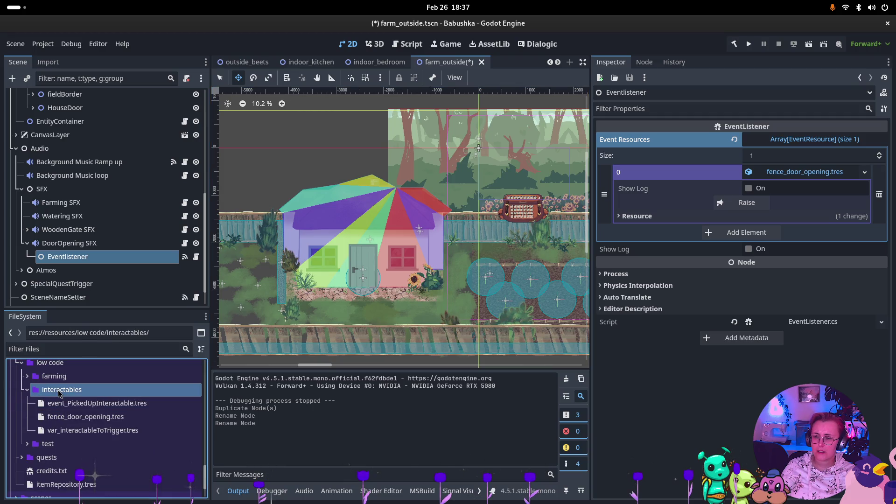
right_click(59, 393)
mouse_move(111, 312)
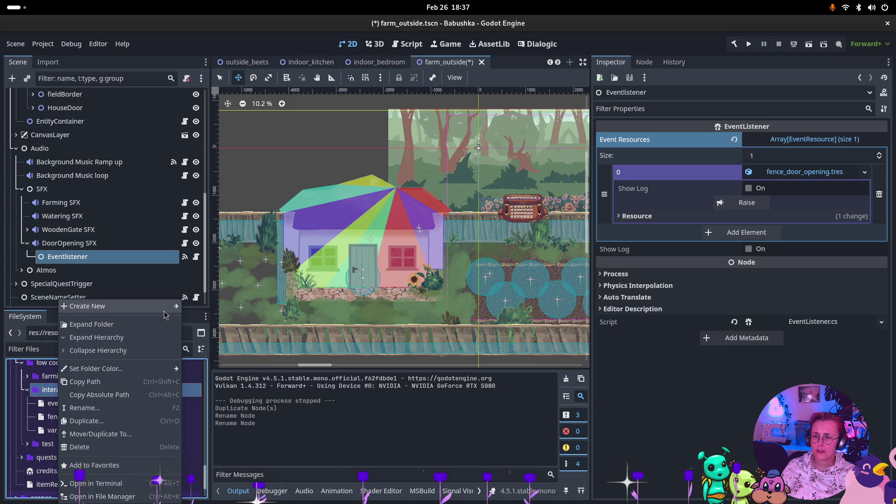
click(210, 345)
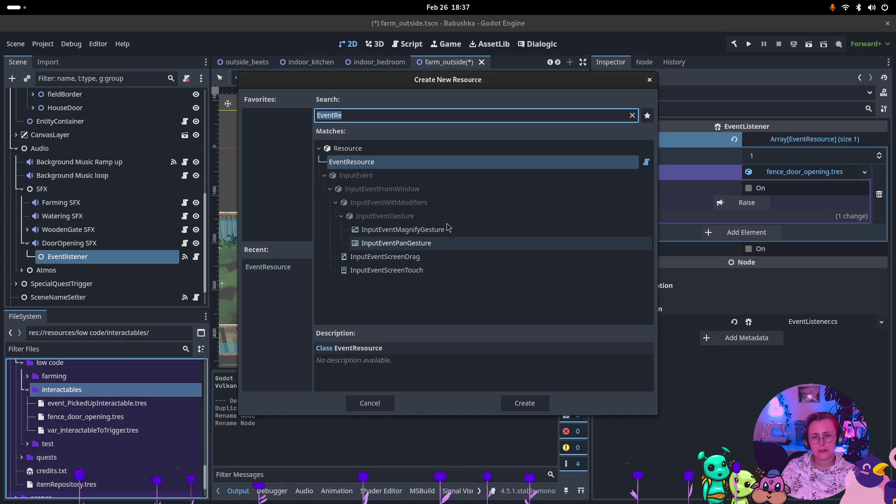
click(400, 285)
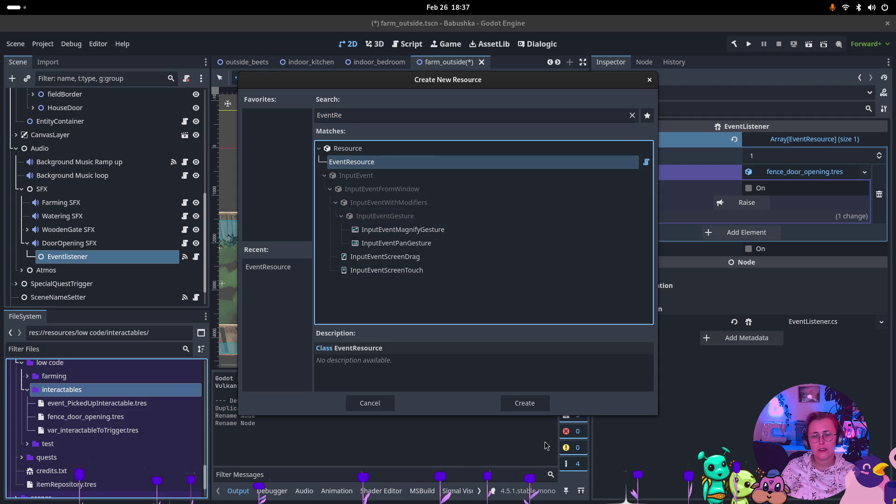
click(518, 403)
text(door_opening.tres)
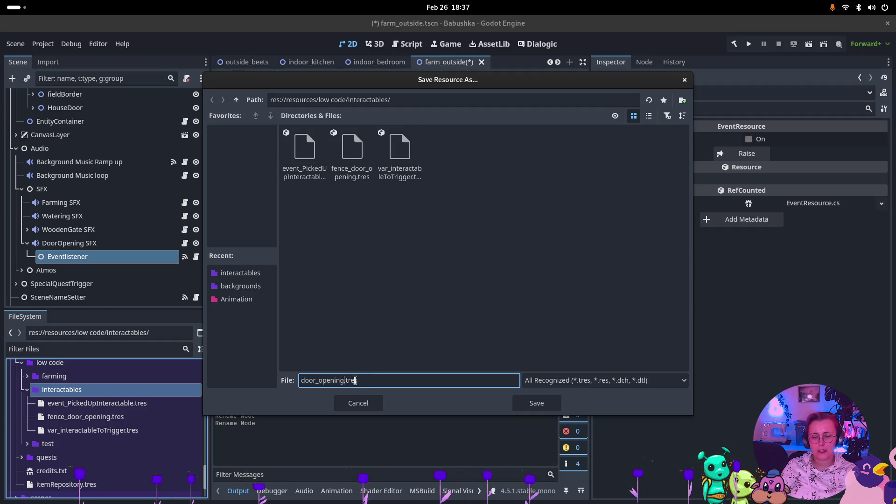
key(Return)
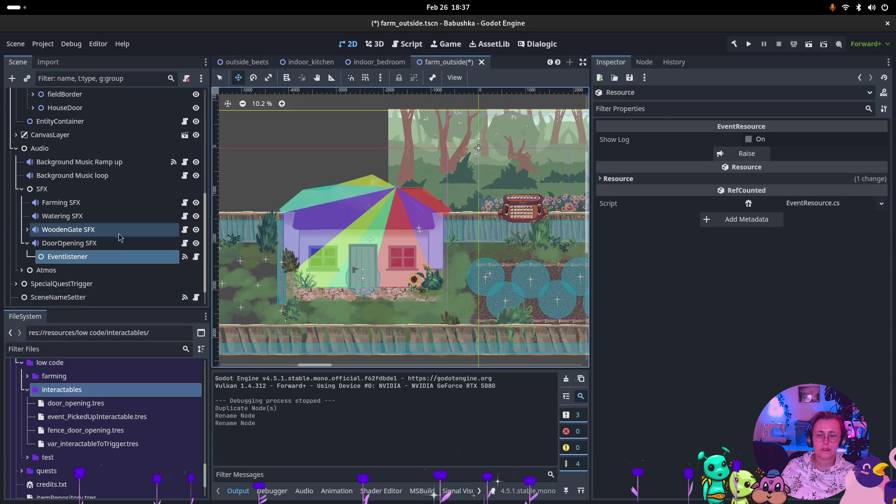
- Put door_opening.tres into Eventlistener's Event Resources slot, replacing fence_door_opening.tres
click(110, 258)
mouse_move(95, 404)
mouse_down()
mouse_move(810, 219)
mouse_move(800, 173)
mouse_up()
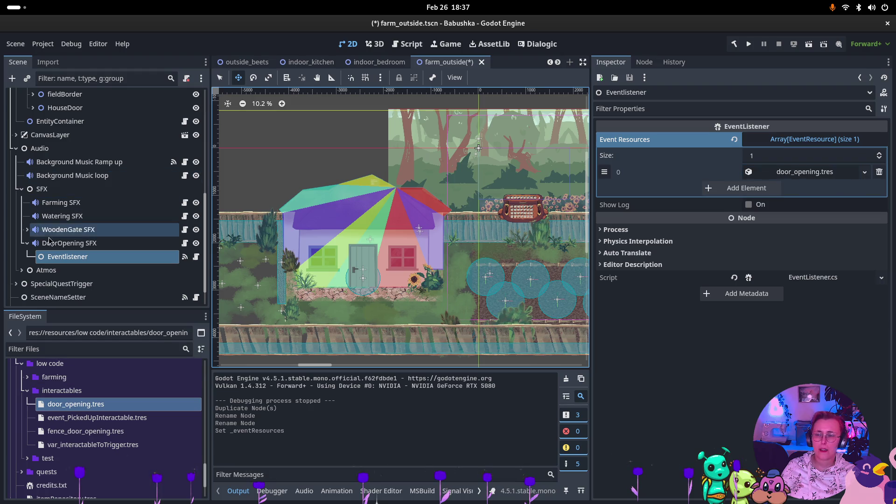
click(70, 243)
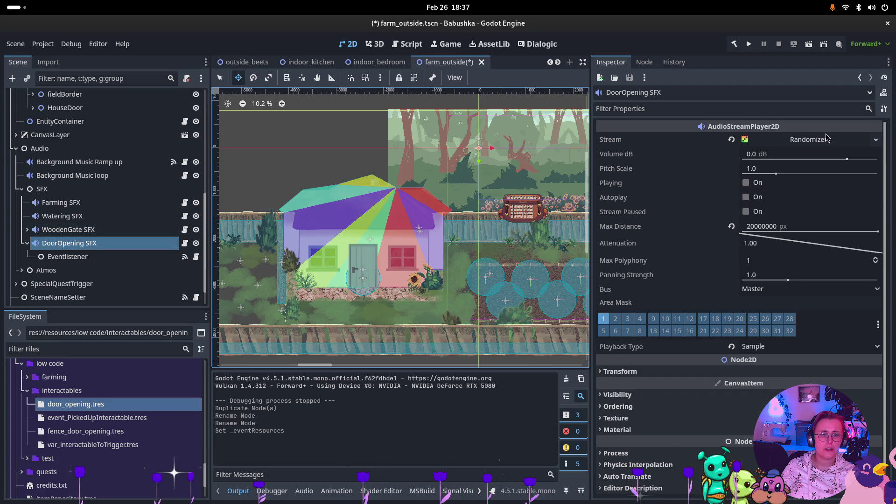
- Fill the DoorOpening SFX randomizer with SFX_Door_Open_01, 02 and 03.wav and save farm_outside
click(779, 139)
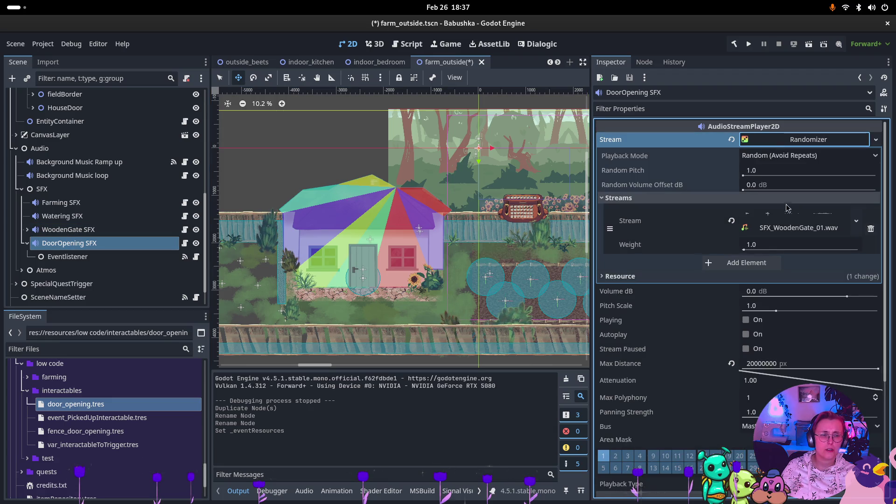
click(747, 263)
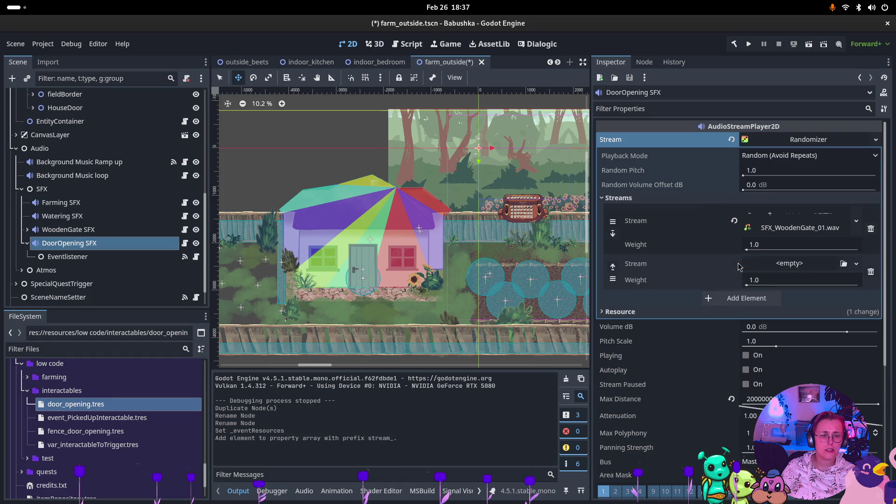
scroll(58, 430, down, 2)
scroll(57, 430, down, 15)
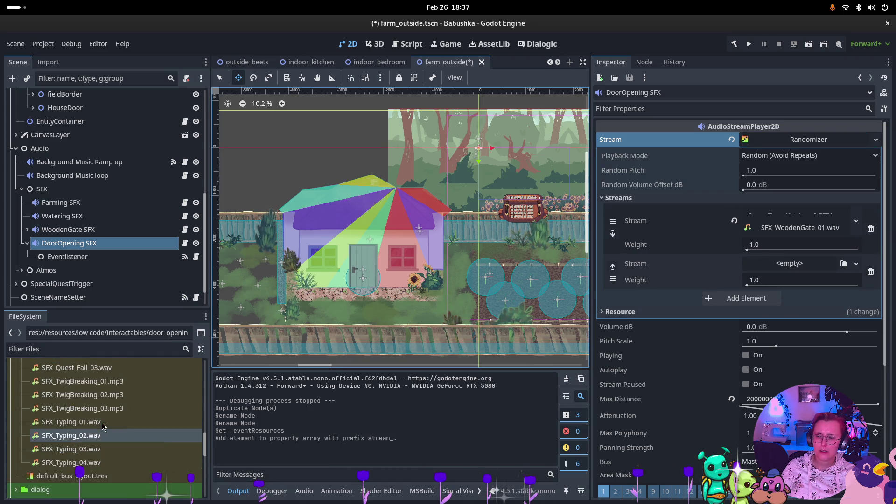
scroll(103, 425, up, 10)
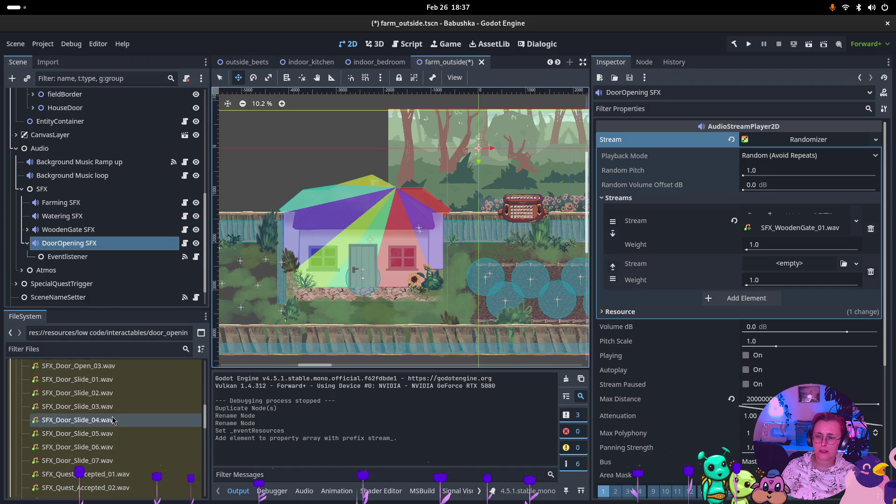
mouse_move(79, 390)
mouse_down()
mouse_move(159, 393)
mouse_move(850, 234)
mouse_move(820, 225)
mouse_up()
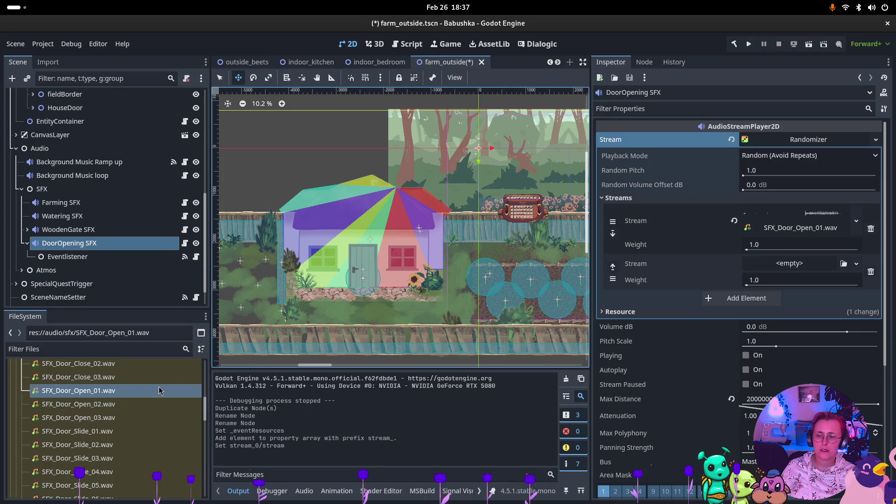
mouse_move(108, 410)
mouse_down()
mouse_move(355, 262)
mouse_move(793, 264)
mouse_up()
click(756, 318)
mouse_move(80, 418)
mouse_down()
mouse_move(654, 327)
mouse_move(795, 308)
mouse_move(800, 320)
mouse_up()
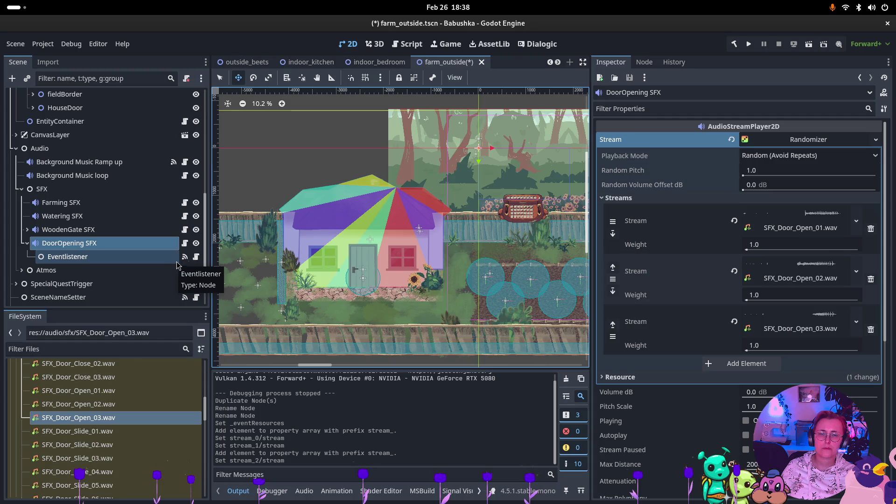
key(ctrl+s)
scroll(70, 210, up, 5)
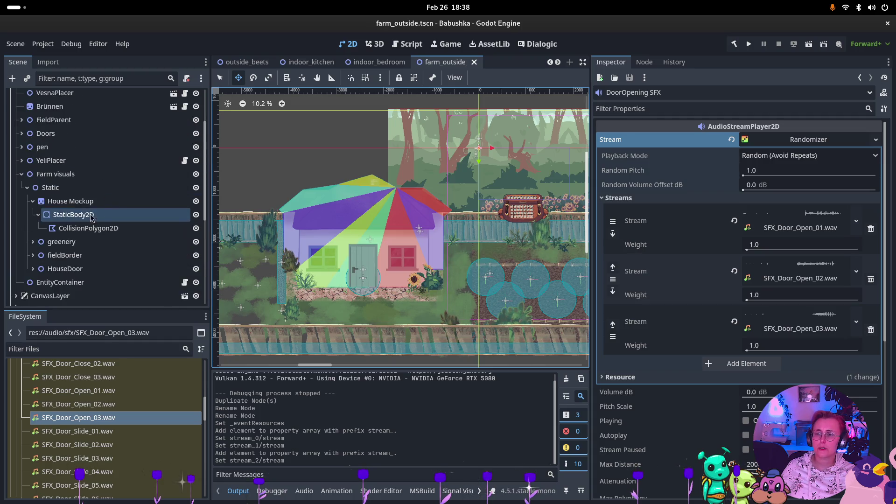
- Add a plain Node as a new child of HouseDoor
click(60, 275)
click(33, 270)
click(75, 283)
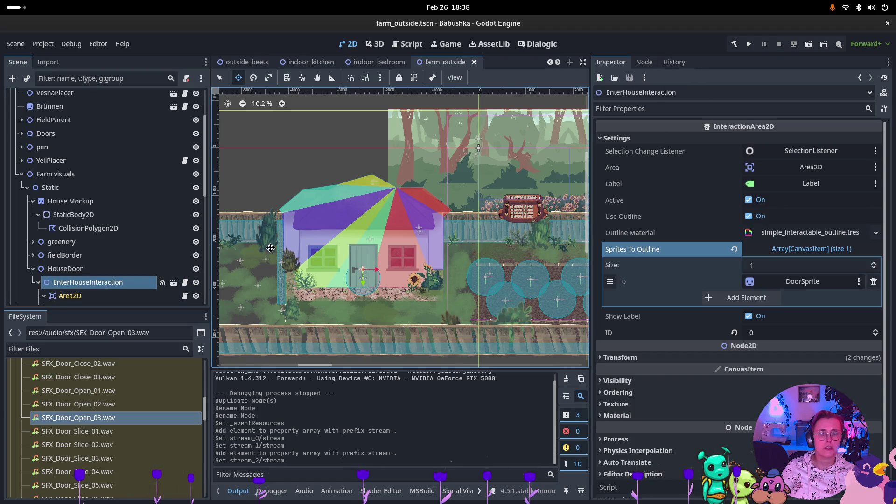
scroll(271, 248, down, 1)
scroll(75, 196, down, 3)
click(65, 161)
right_click(70, 161)
click(498, 194)
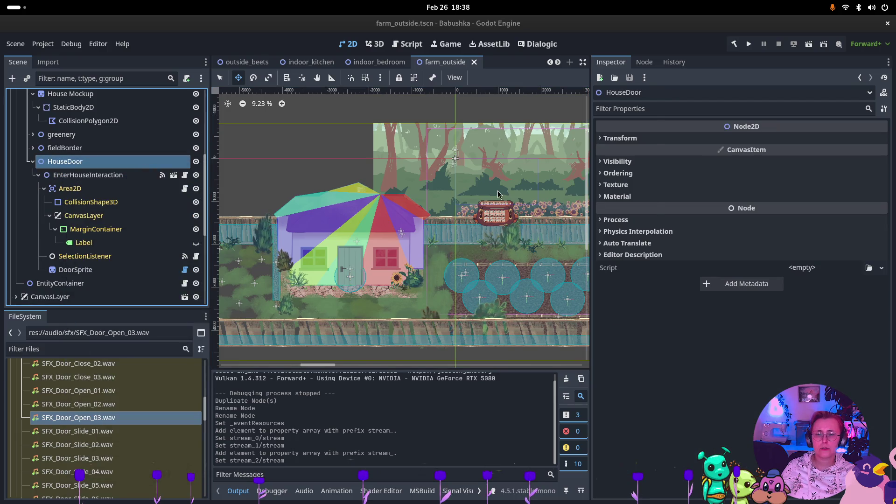
key(ctrl+a)
click(420, 148)
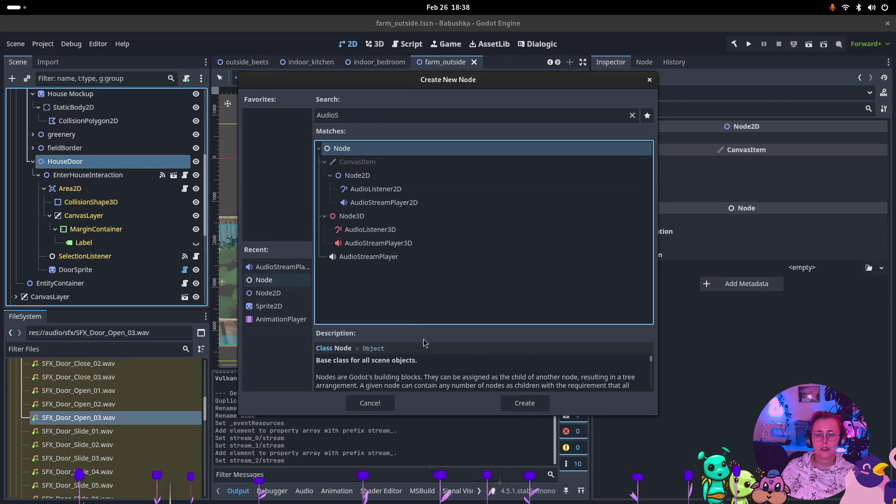
key(Return)
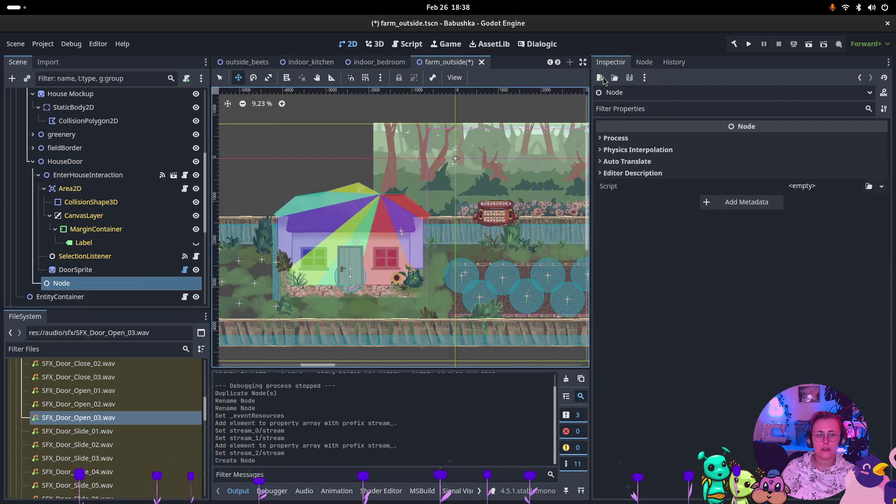
- Attach EventRaiser.cs to the new node and add door_opening.tres to its Event Resources
click(869, 185)
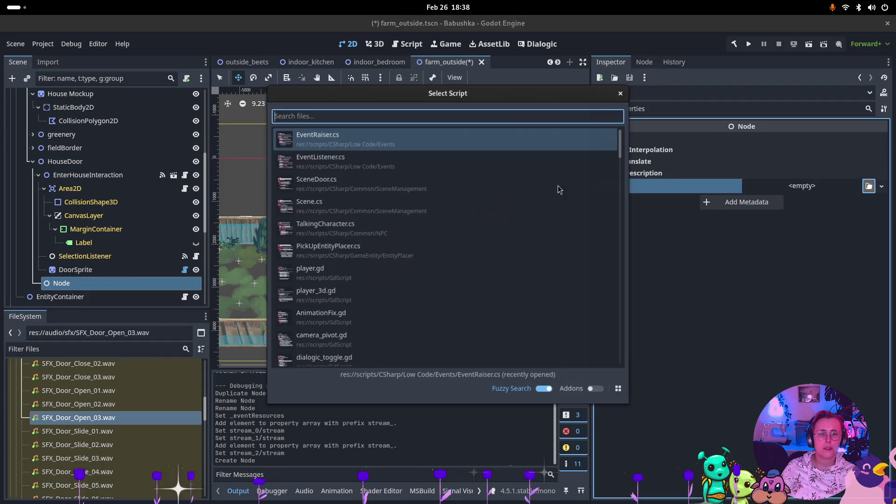
double_click(402, 140)
click(789, 140)
scroll(80, 419, up, 15)
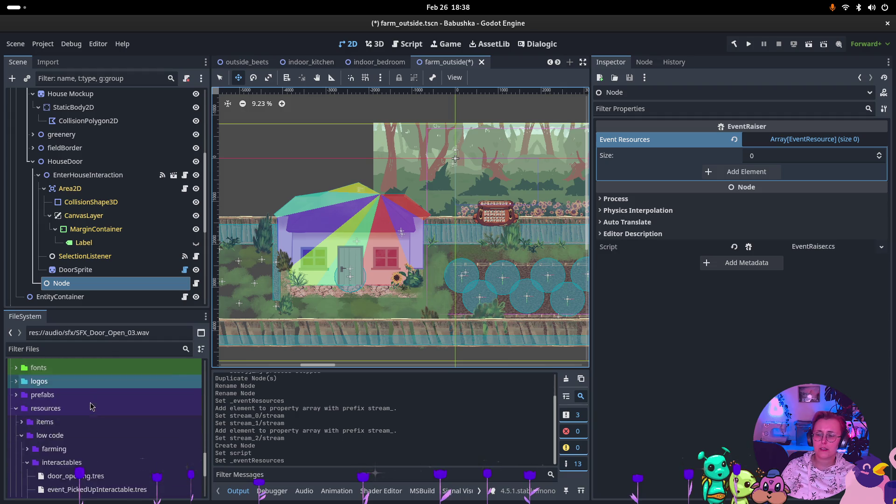
scroll(92, 407, down, 2)
mouse_move(96, 444)
mouse_down()
mouse_move(616, 287)
mouse_move(768, 173)
mouse_up()
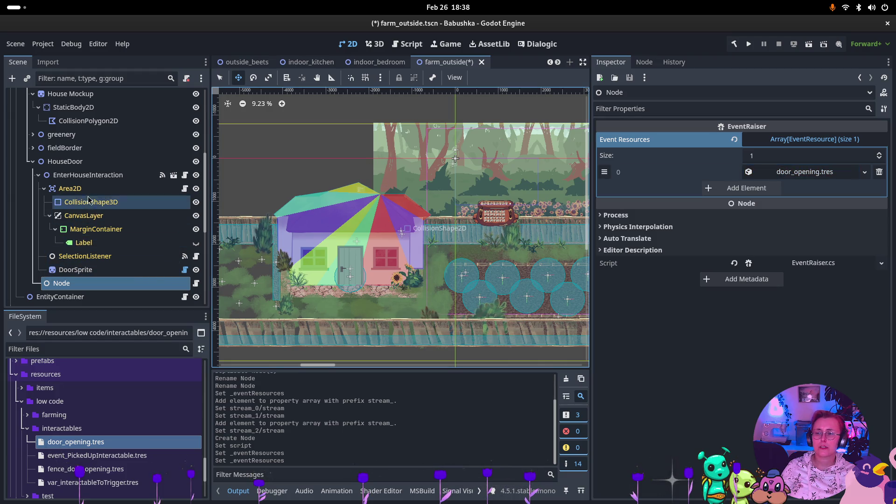
click(97, 180)
click(645, 62)
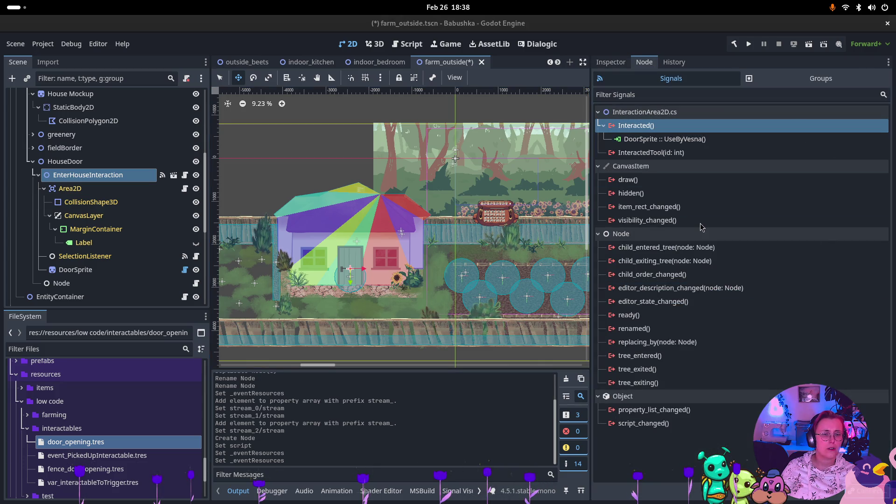
- Connect HouseDoor's Interacted signal to the new Node's RaiseEvents method
double_click(636, 126)
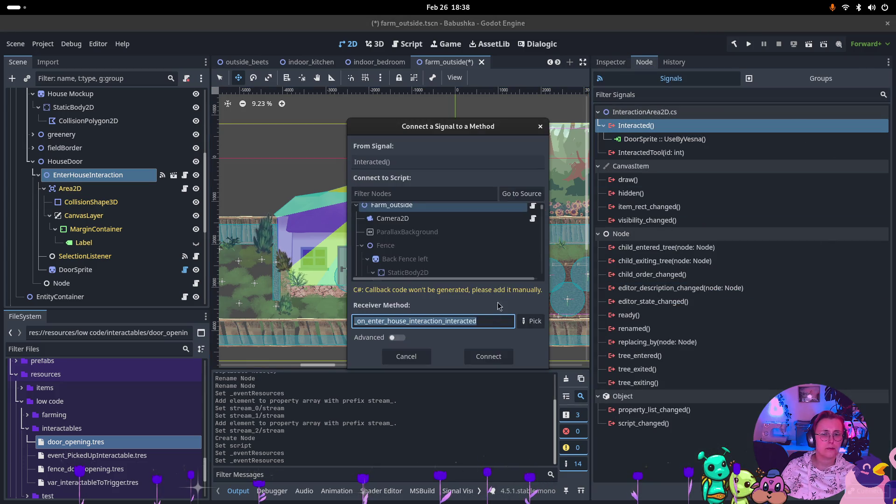
click(522, 194)
scroll(496, 262, down, 2)
scroll(496, 262, down, 3)
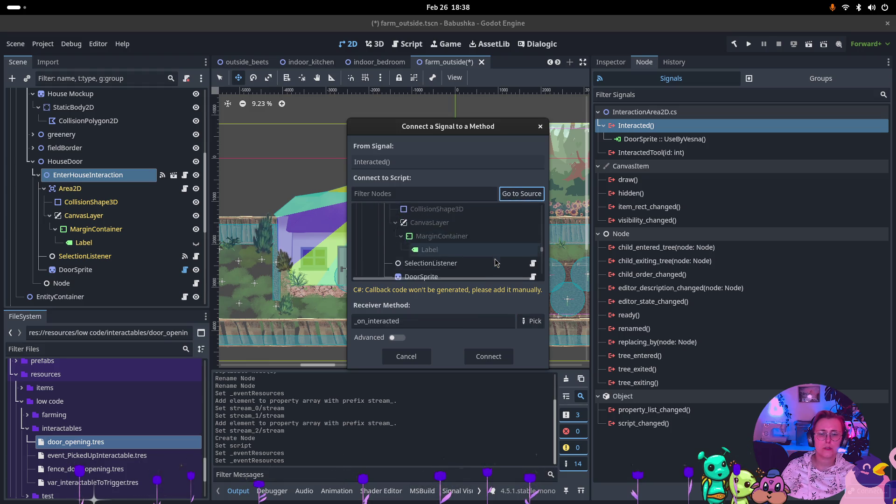
click(496, 259)
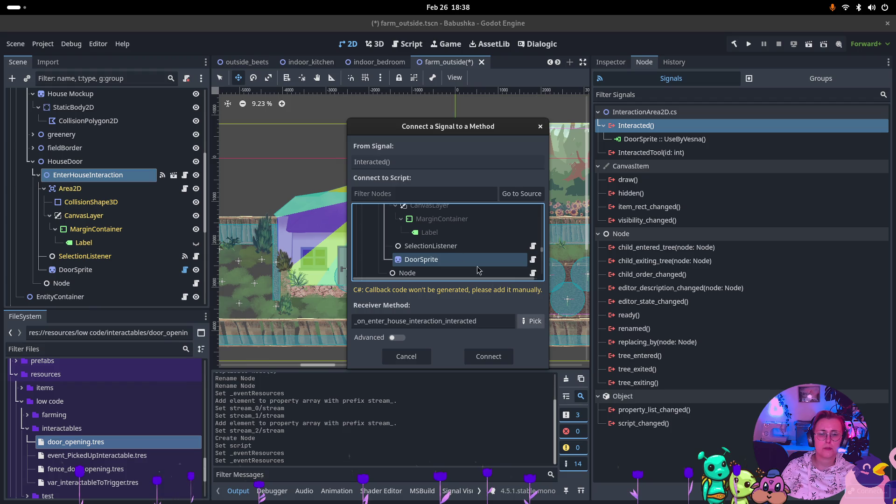
scroll(448, 262, down, 1)
click(447, 258)
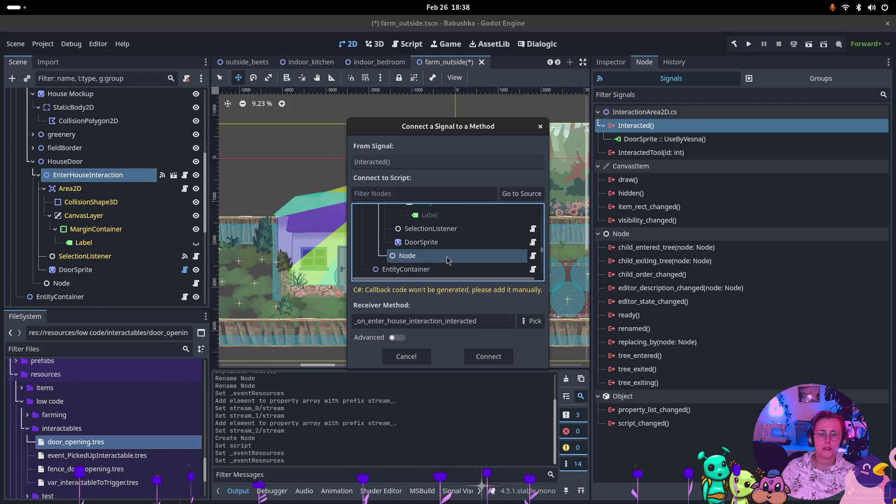
click(531, 322)
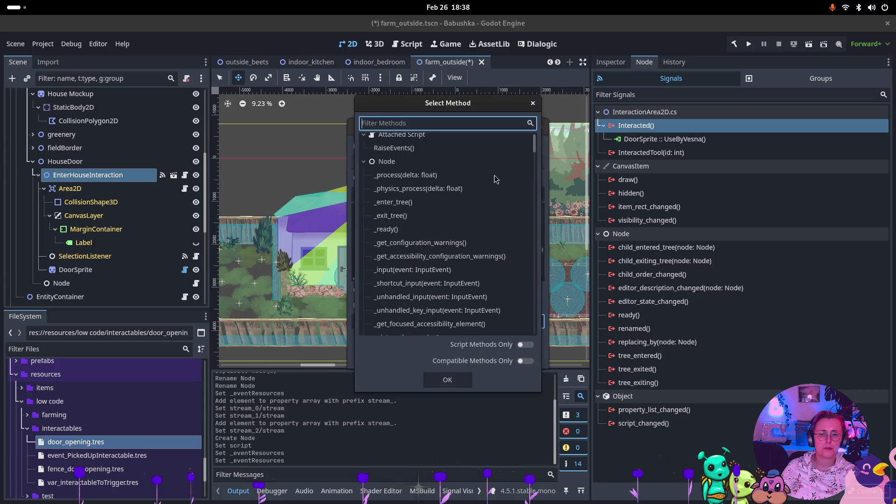
click(467, 386)
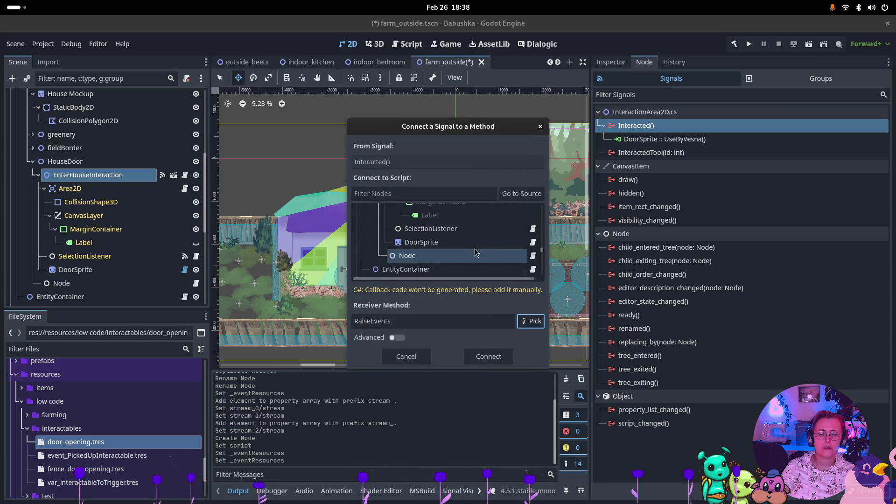
click(489, 358)
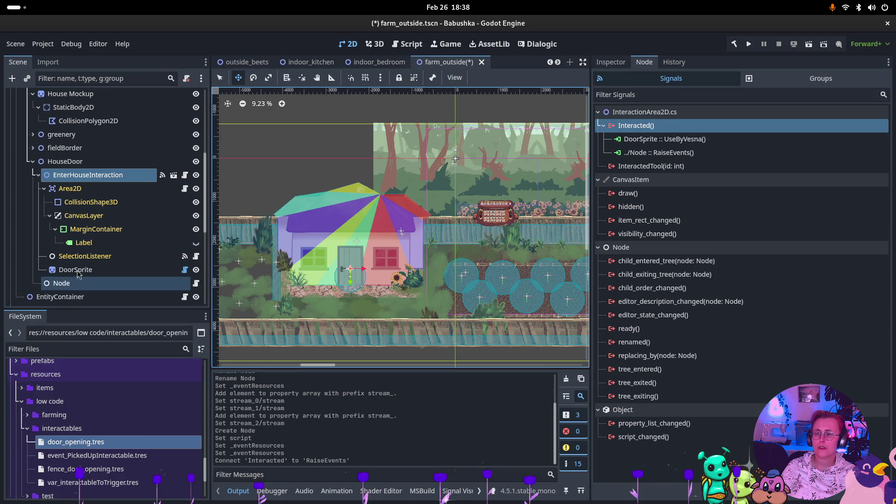
- Rename the new node to DoorOpenedEvent, save the scene, and run it with F6
double_click(94, 284)
text(do)
key(BackSpace)
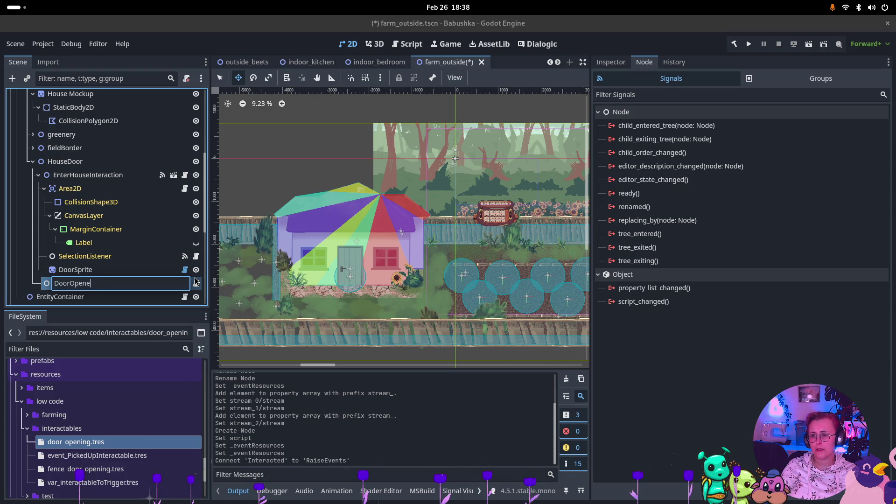
text(Event)
key(Return)
key(ctrl+s)
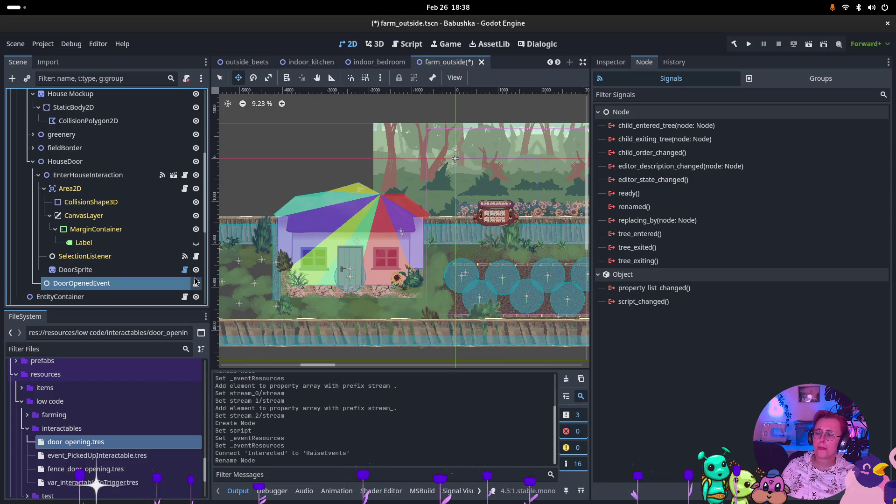
key(F6)
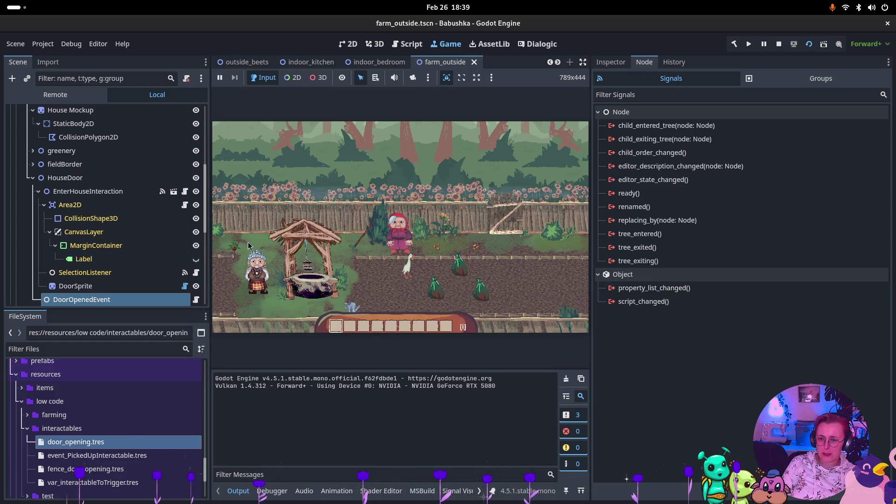
- Walk the player left to the farmhouse door, press E to enter, then stop the game
click(294, 253)
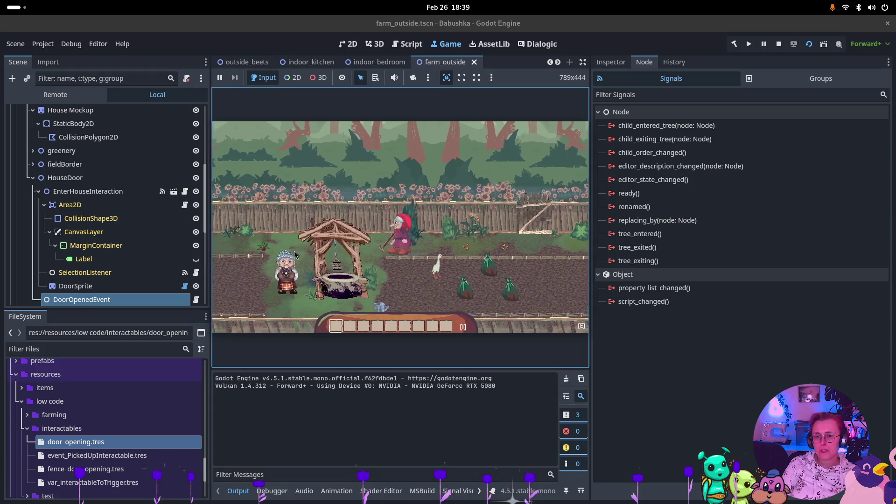
key(d)
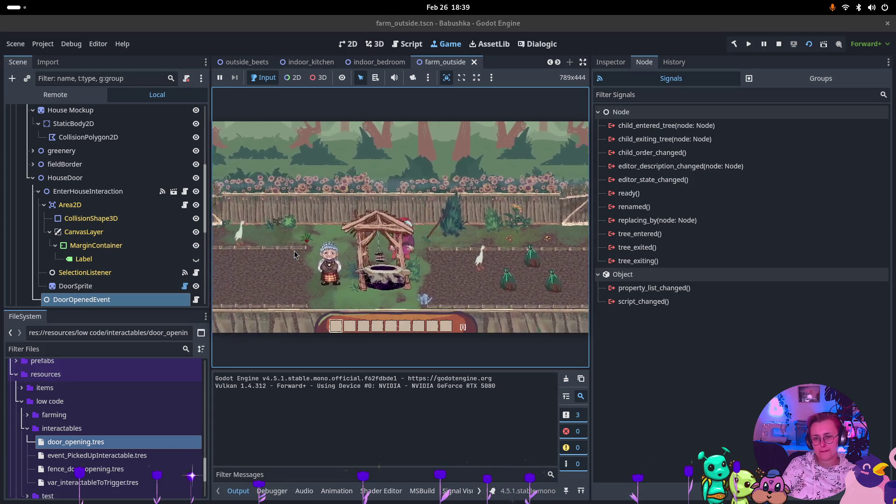
key(a)
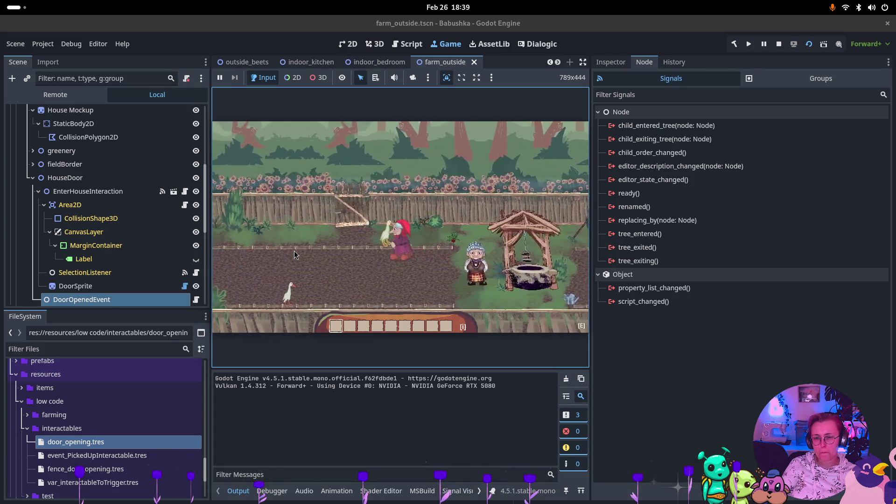
key(a)
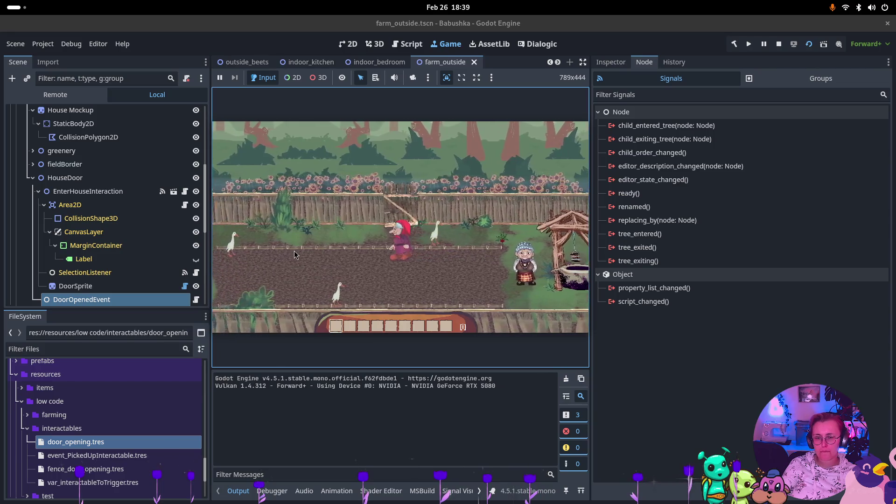
key(a)
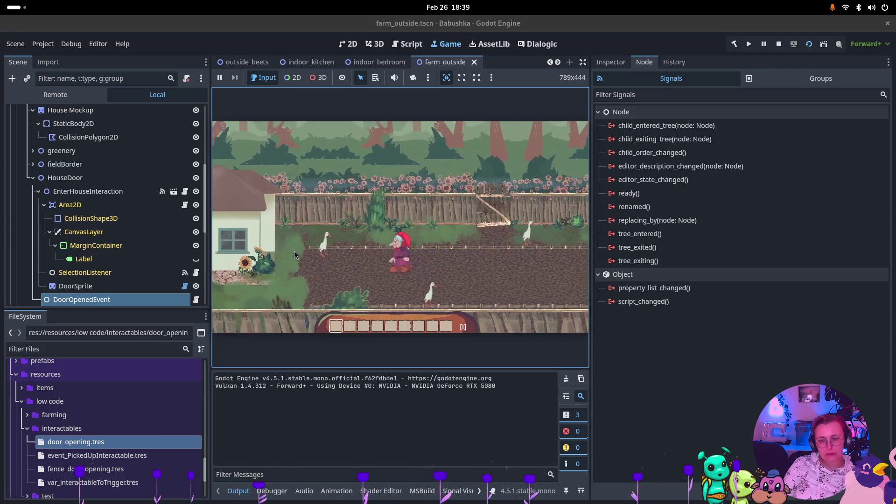
key(a)
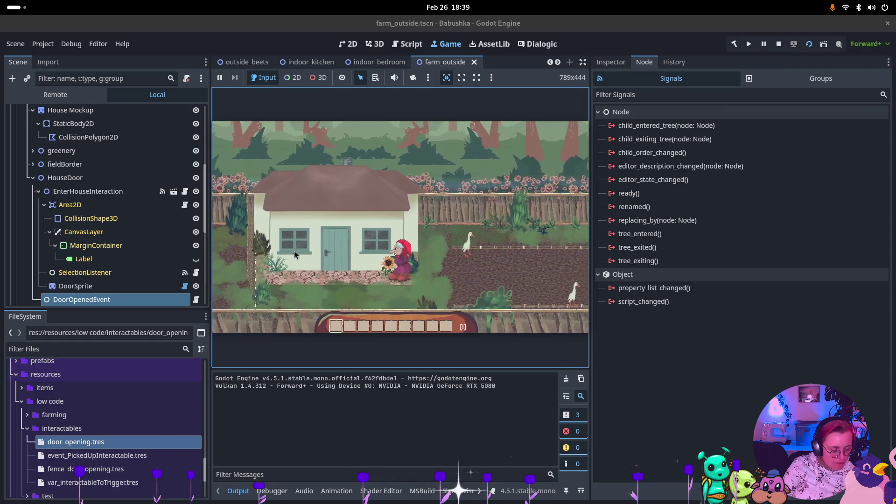
key(a)
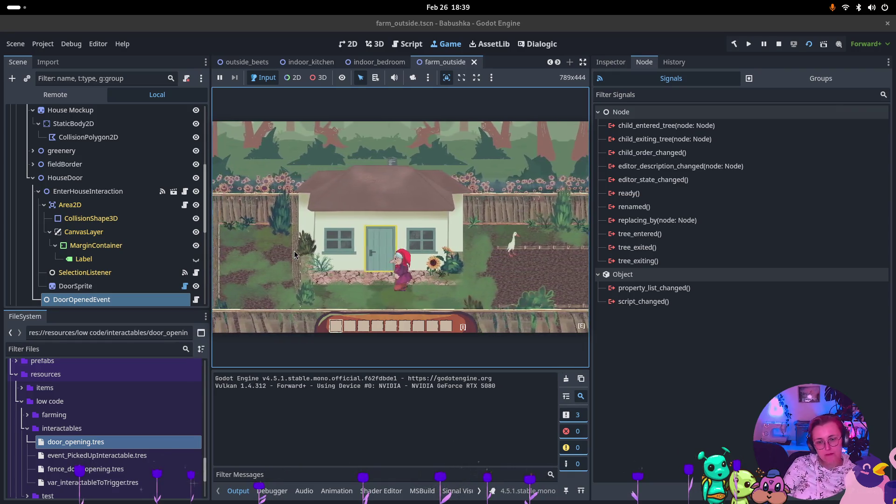
key(w)
key(e)
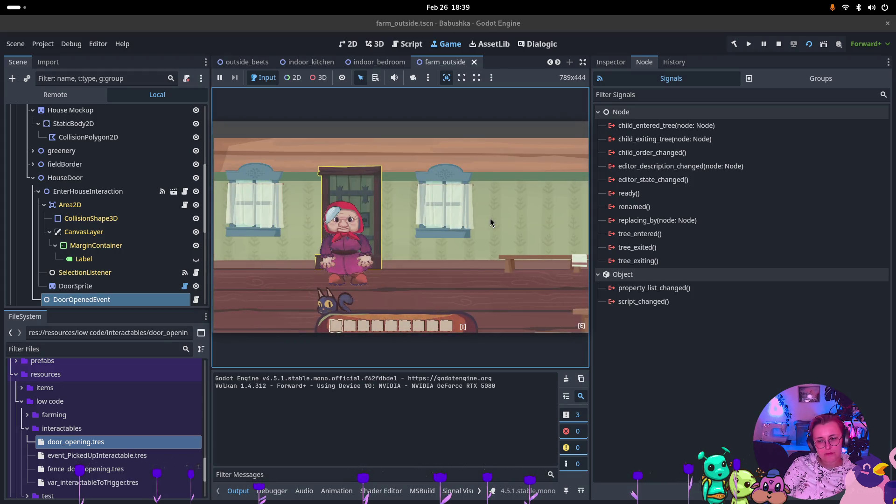
click(779, 44)
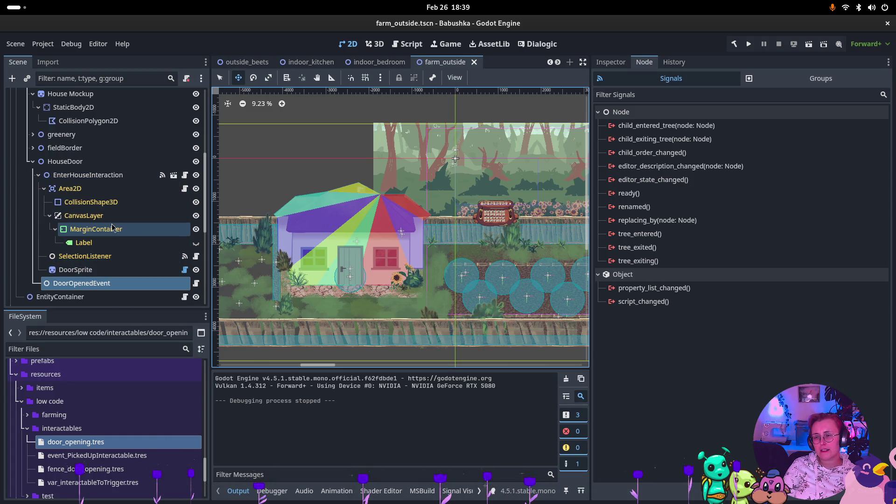
- Open the Add Child Node dialog for DoorSprite, ready to search node types
click(124, 175)
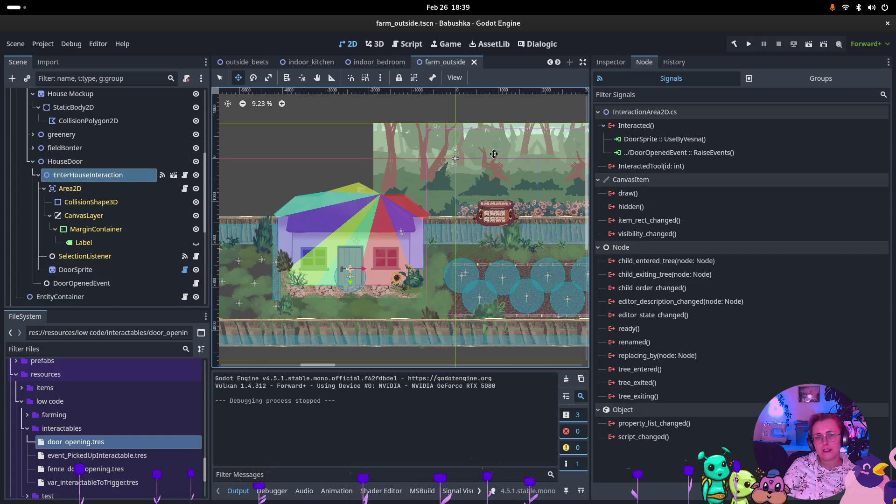
click(682, 139)
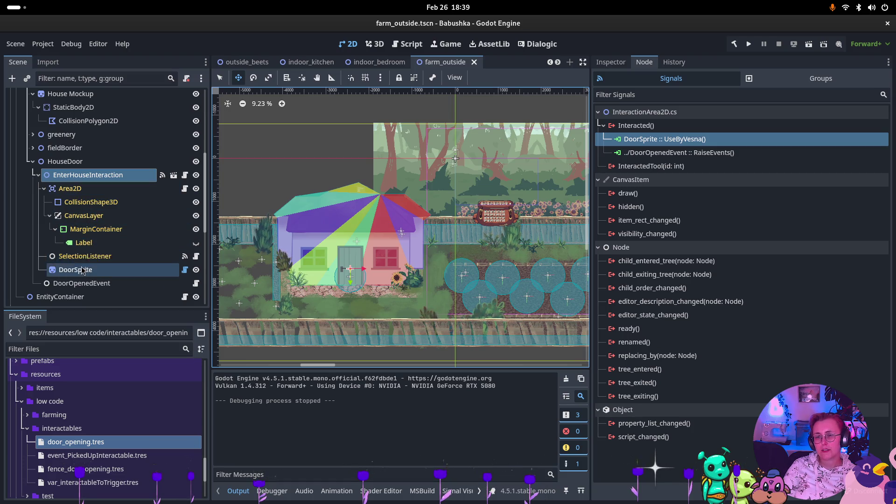
scroll(355, 280, up, 6)
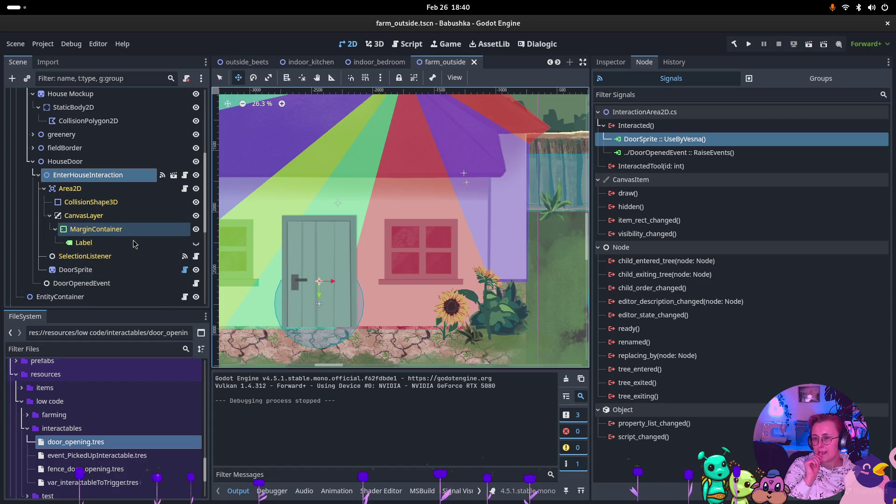
click(89, 270)
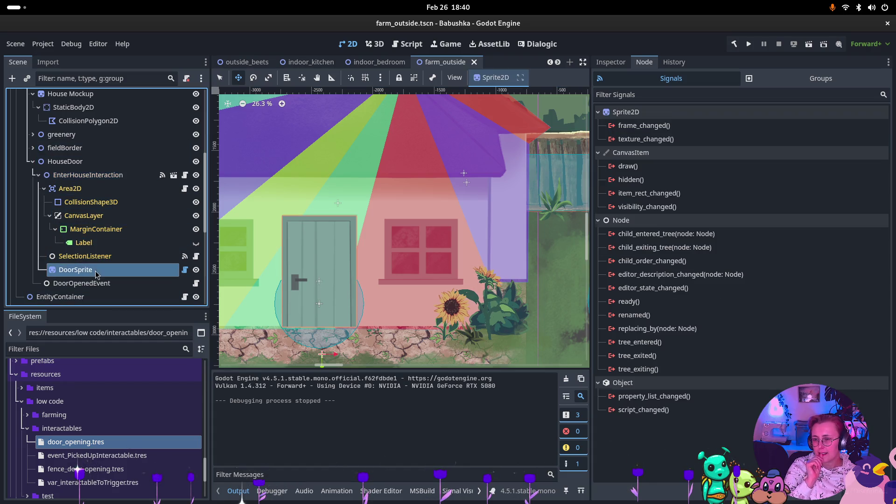
right_click(93, 272)
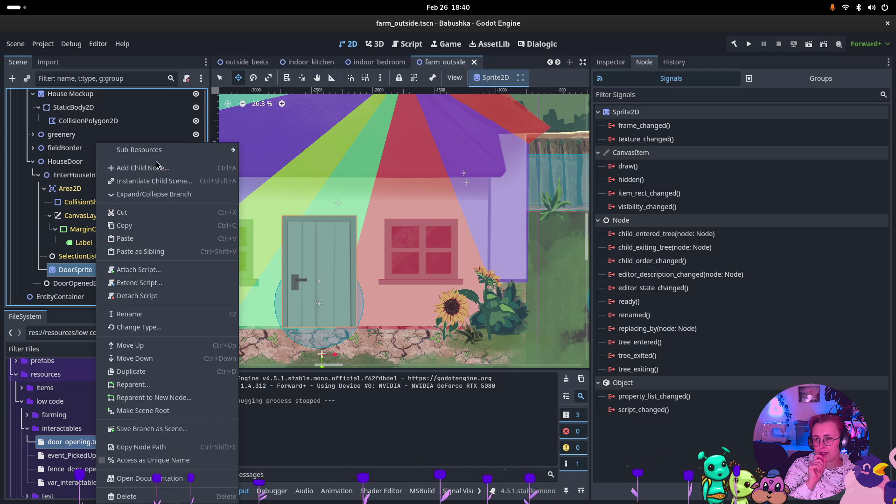
click(286, 175)
key(ctrl+a)
- Add an AnimationPlayer under DoorSprite and create a new animation named open_door
text(An)
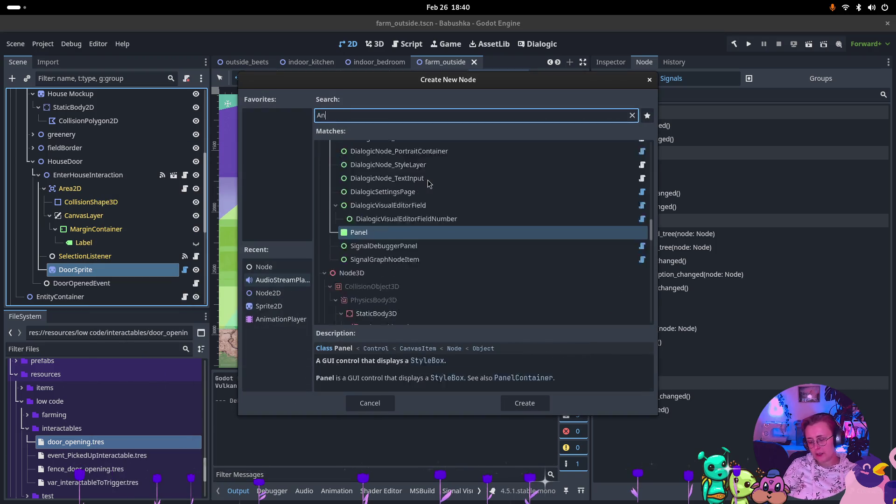
text(imation)
double_click(427, 181)
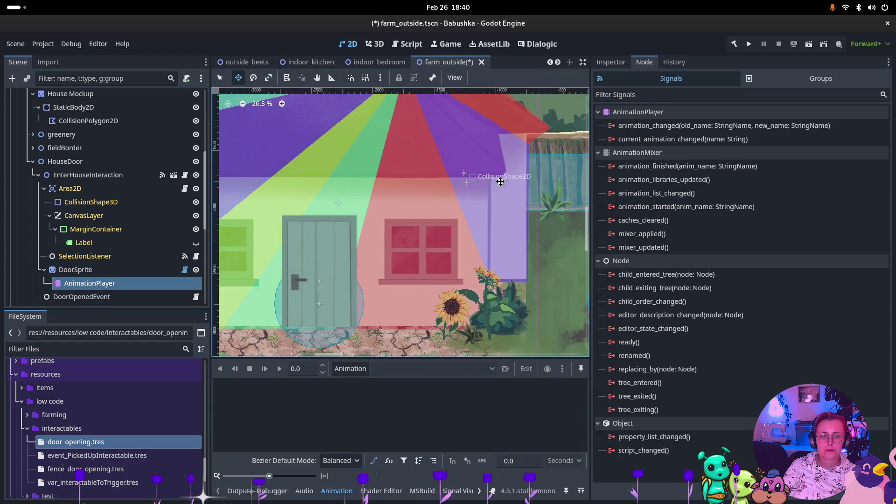
click(611, 62)
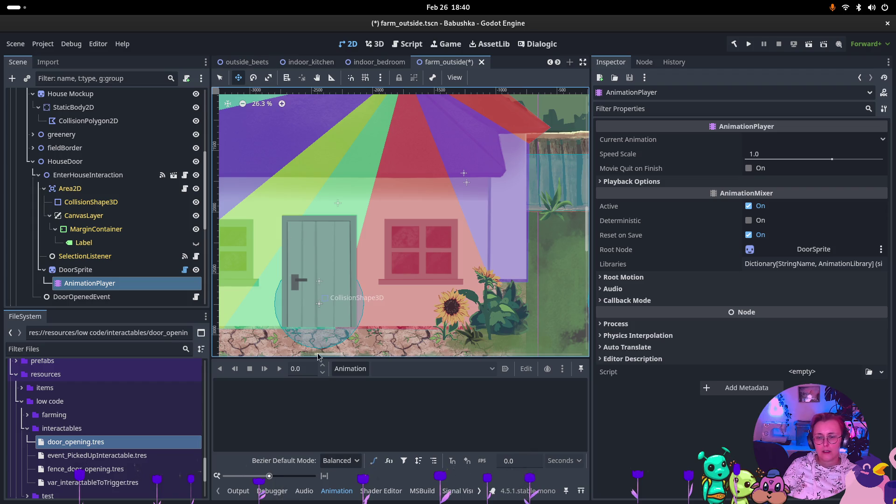
click(350, 369)
click(355, 384)
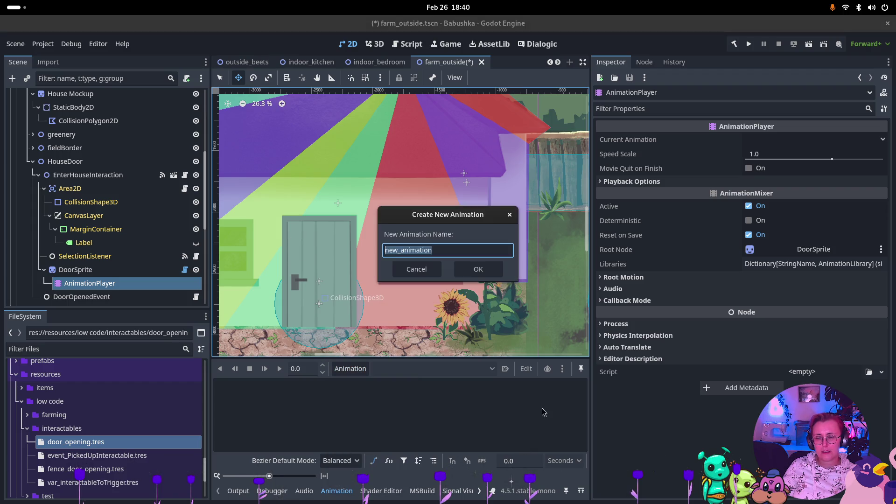
text(open_do)
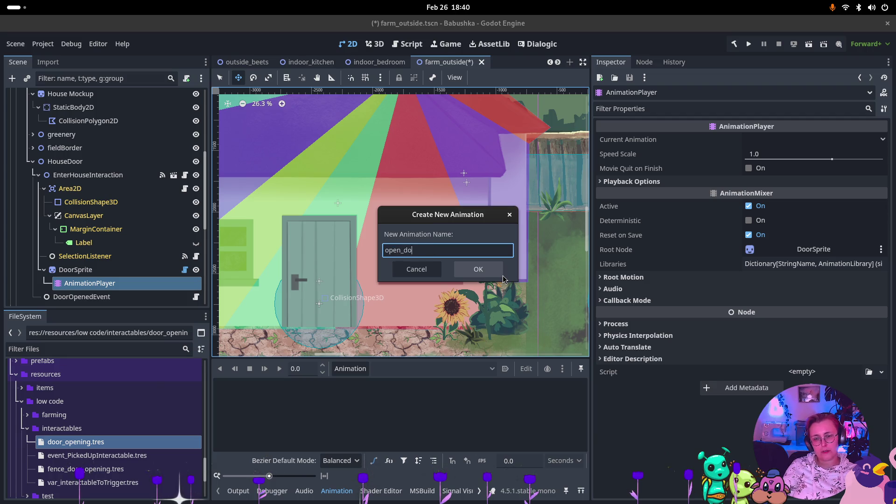
text(r)
key(Return)
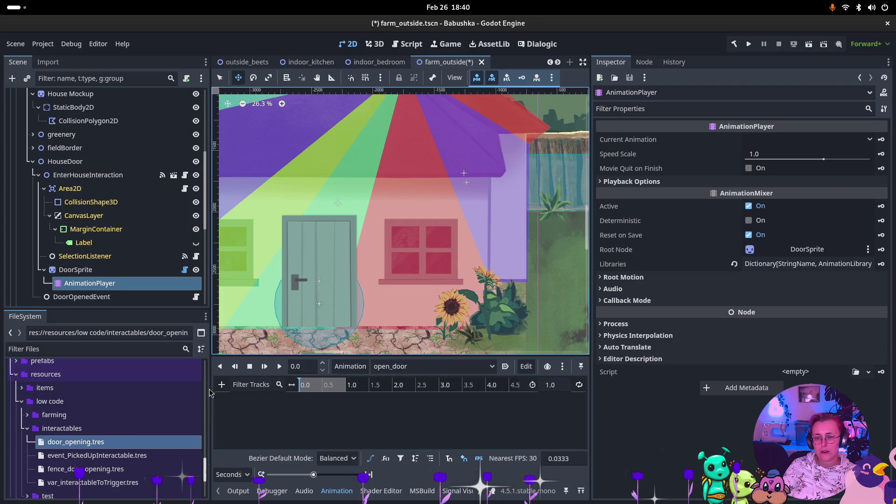
click(222, 384)
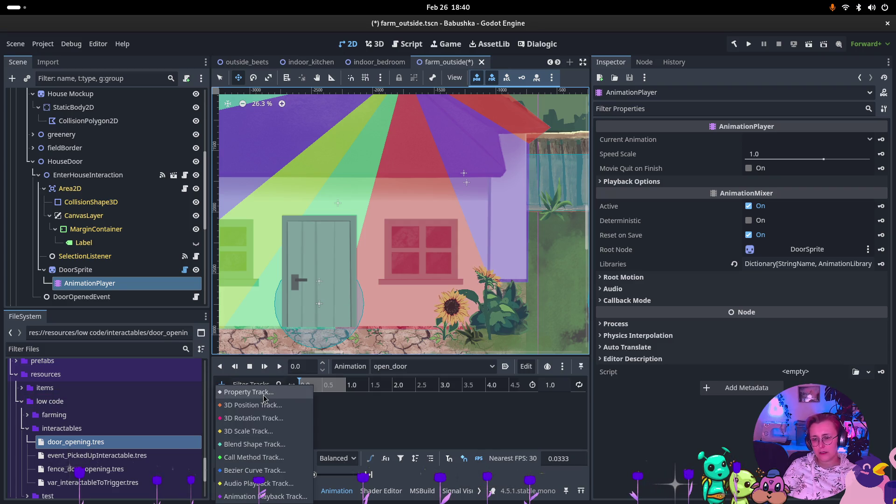
- Add a property track animating DoorSprite's scale to the open_door animation
click(268, 393)
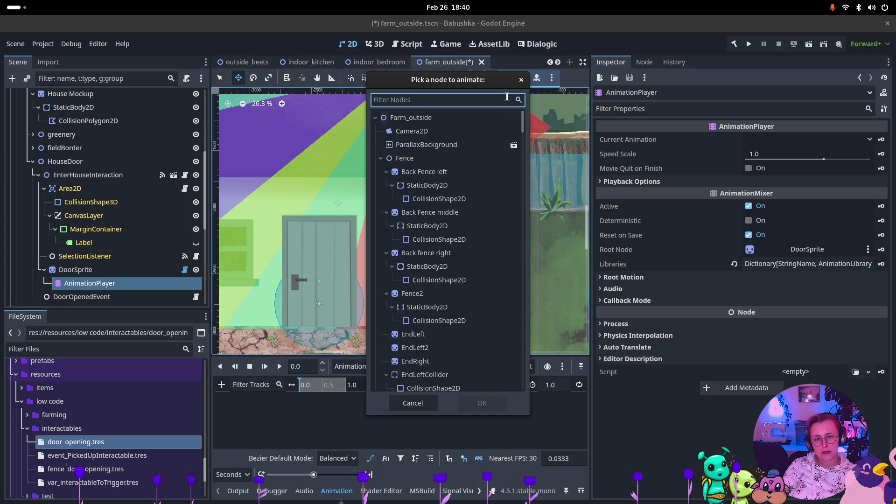
scroll(434, 280, down, 5)
scroll(434, 280, down, 15)
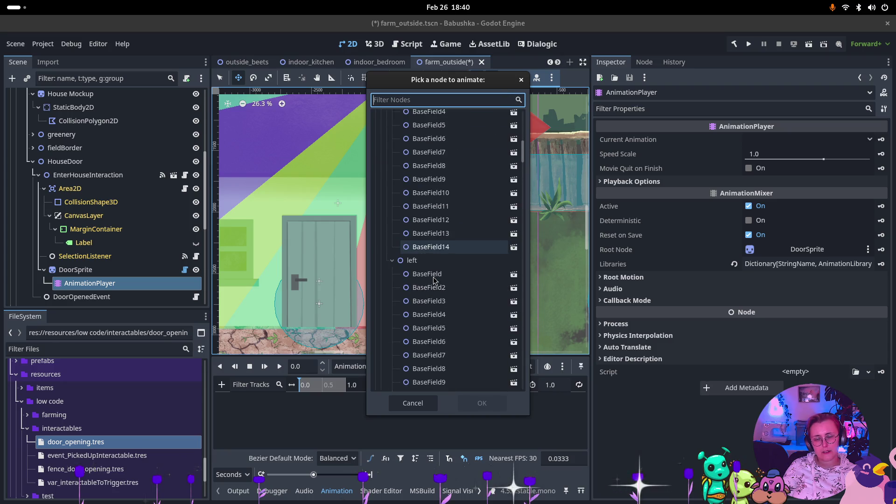
scroll(427, 275, up, 10)
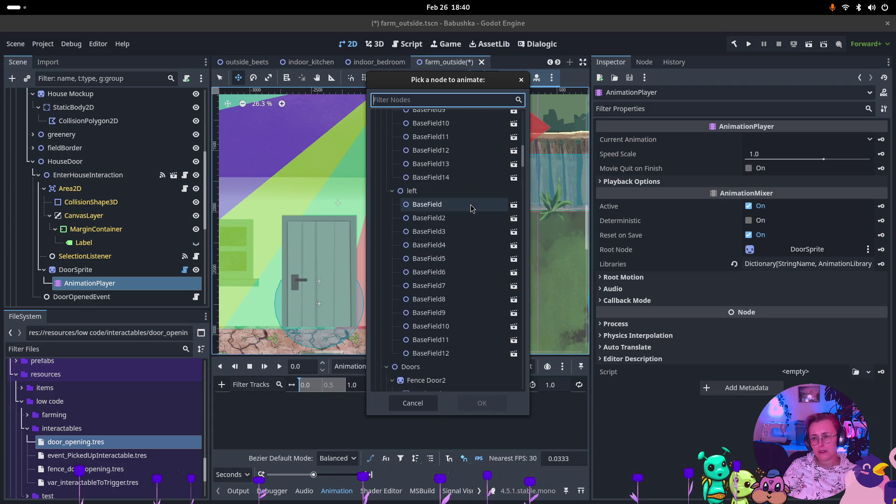
text(DoorS)
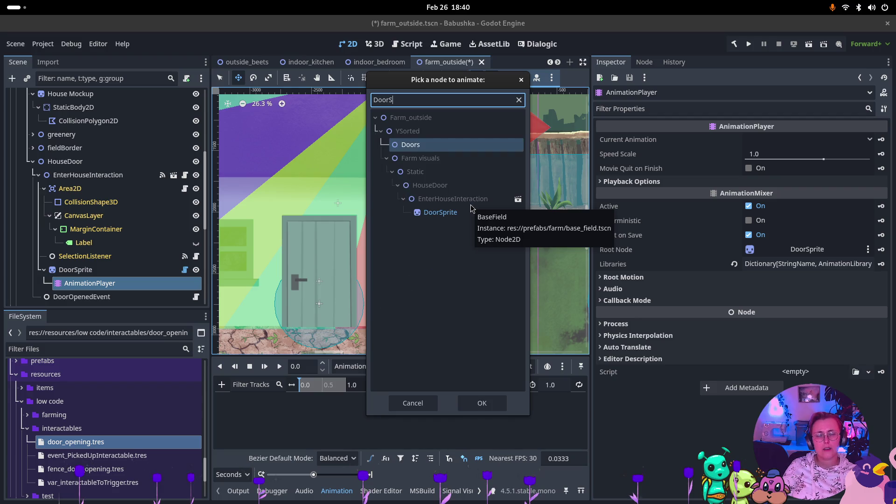
click(467, 213)
click(494, 408)
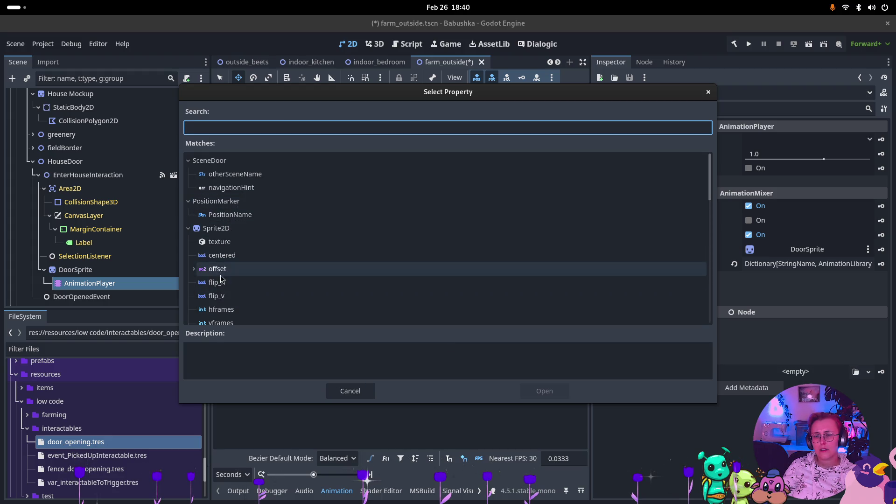
scroll(227, 262, down, 2)
scroll(230, 261, down, 5)
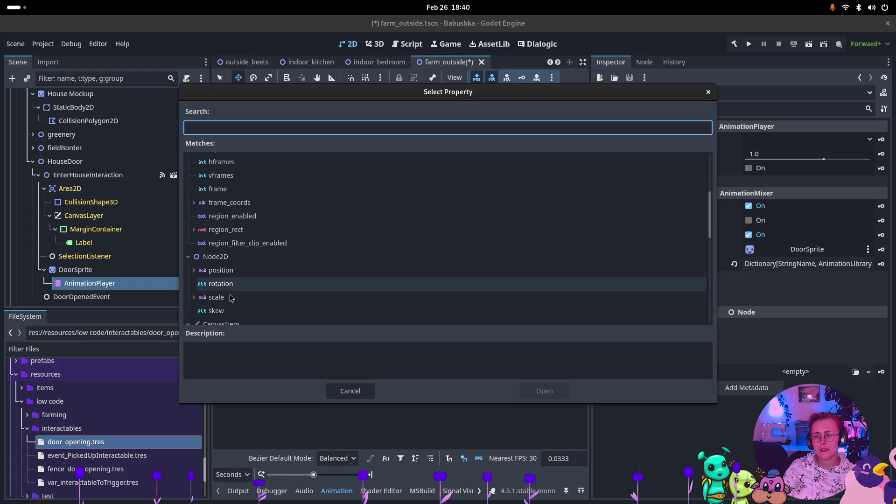
click(224, 297)
click(544, 392)
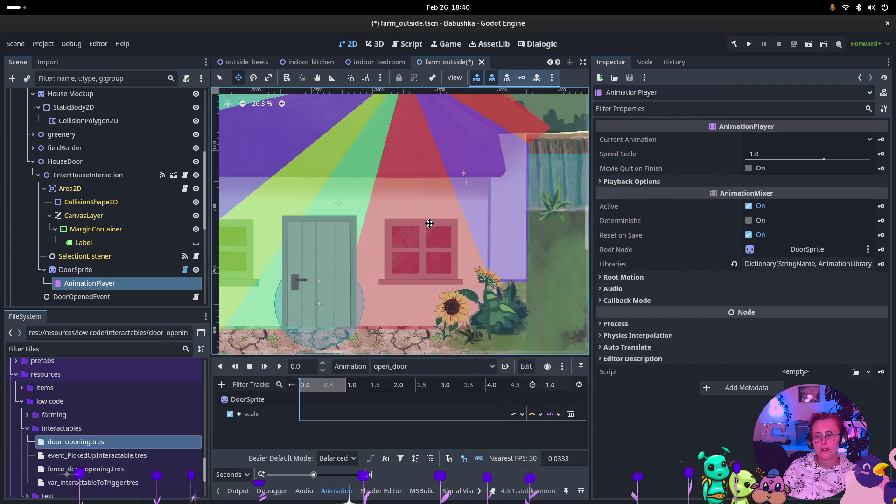
click(346, 390)
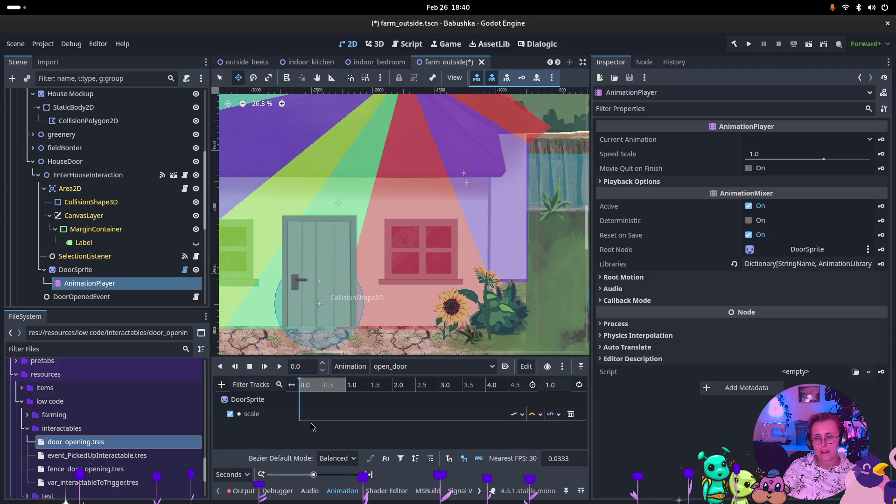
- Insert scale keyframes on the track at 0 s and 1.0 s
click(325, 419)
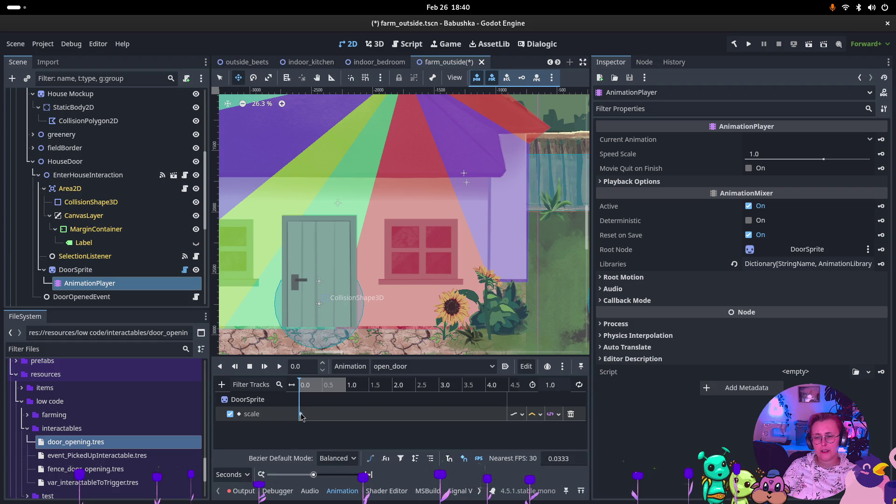
click(299, 415)
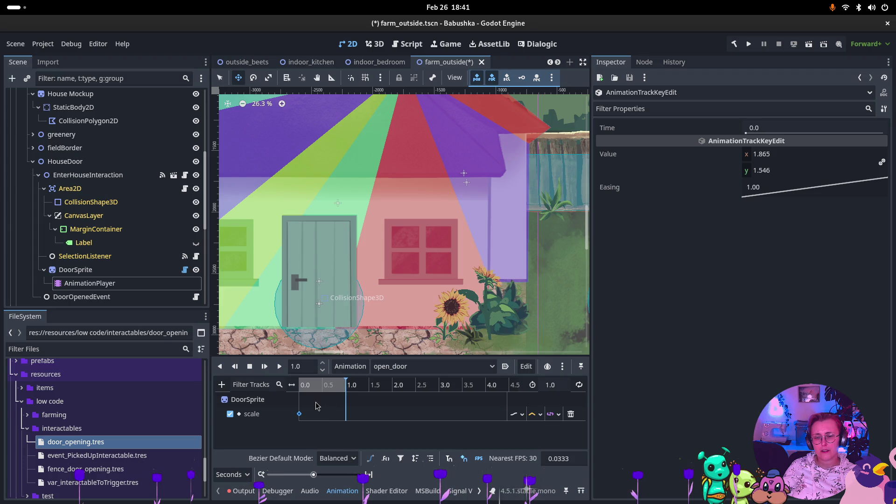
key(ctrl+d)
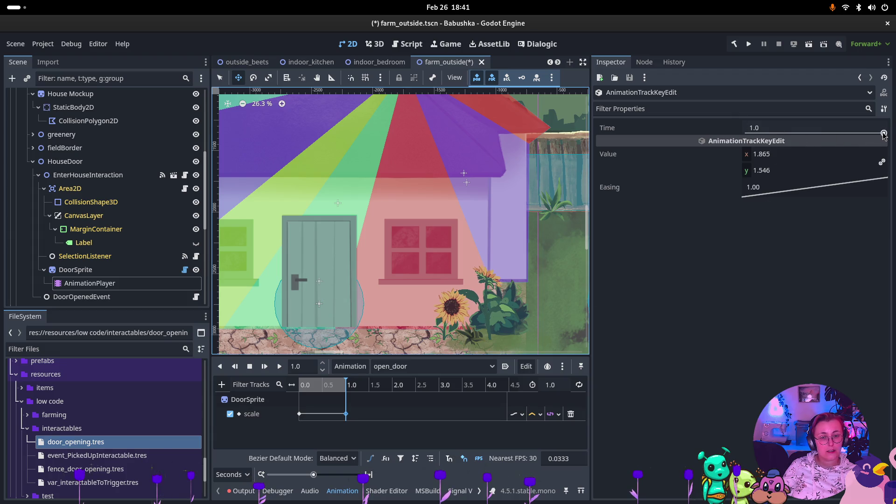
drag(884, 134, 830, 143)
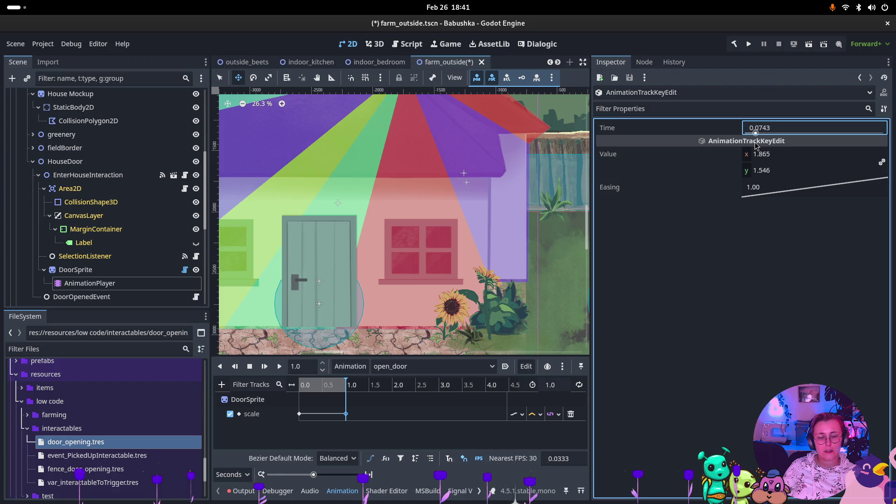
drag(889, 141, 887, 139)
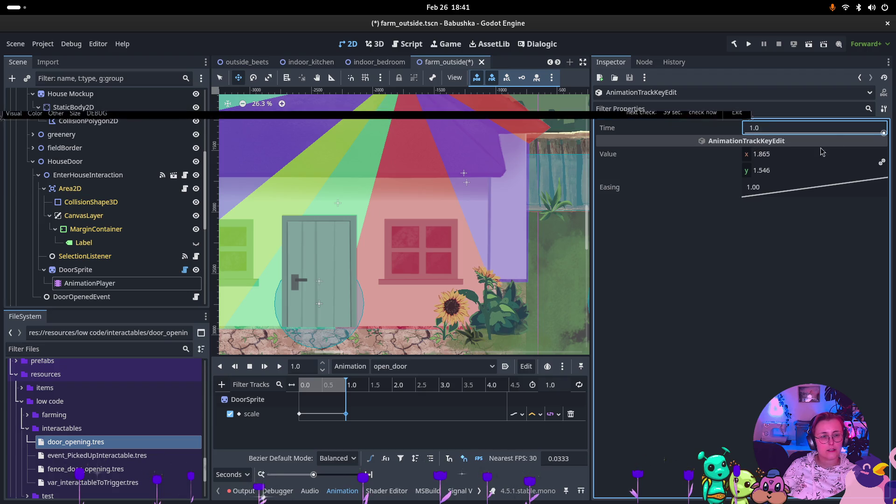
- Set the 1 s key's x scale to 0.0 and preview the door shrinking
click(771, 159)
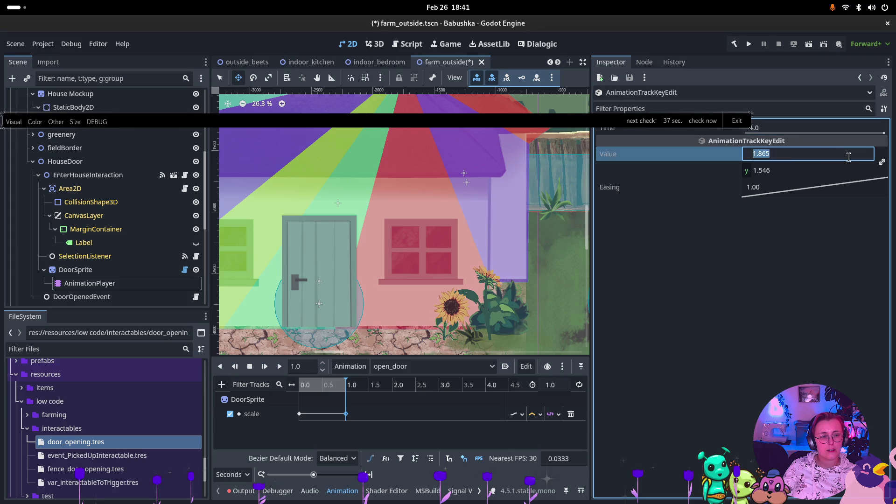
click(855, 156)
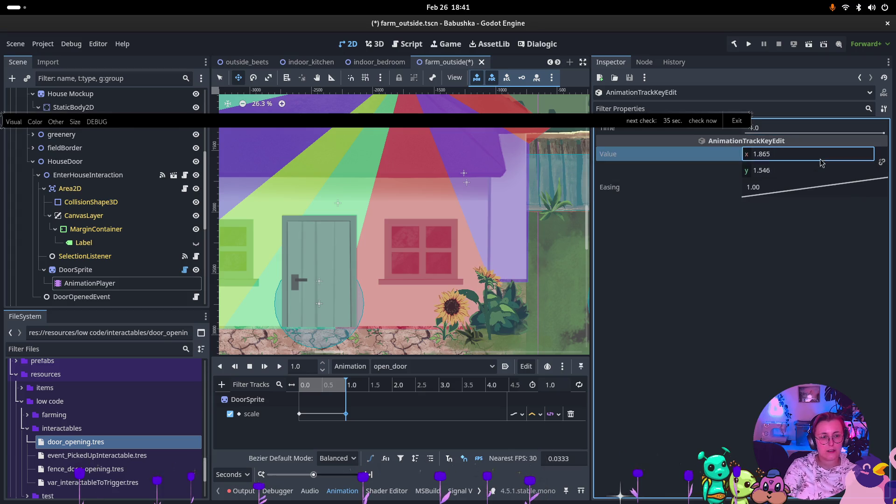
text(0)
key(Return)
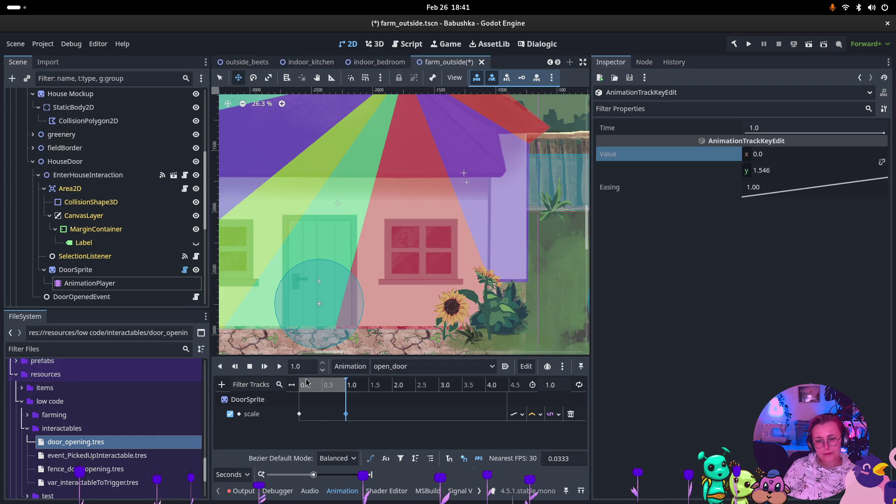
mouse_move(315, 387)
mouse_down()
mouse_move(287, 390)
mouse_move(351, 390)
mouse_move(299, 390)
mouse_up()
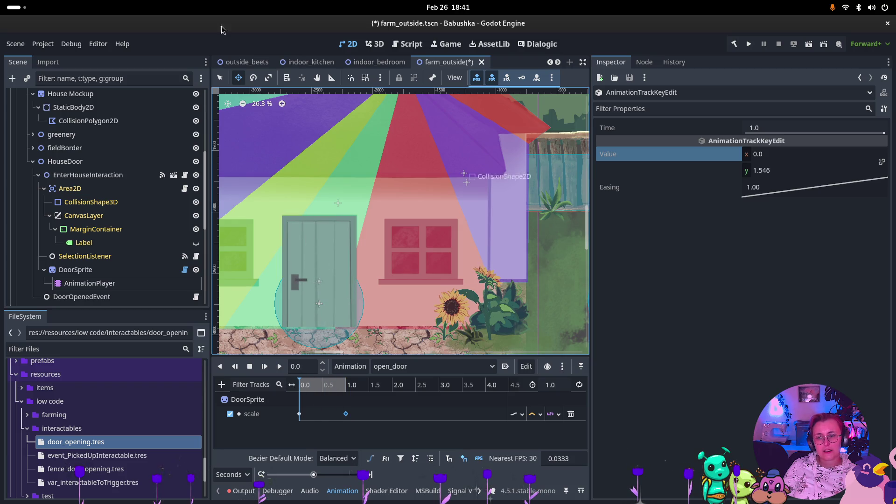
key(Down)
key(Up)
key(Up)
- Save farm_outside and scrub the open_door timeline to watch the door scale down
click(302, 78)
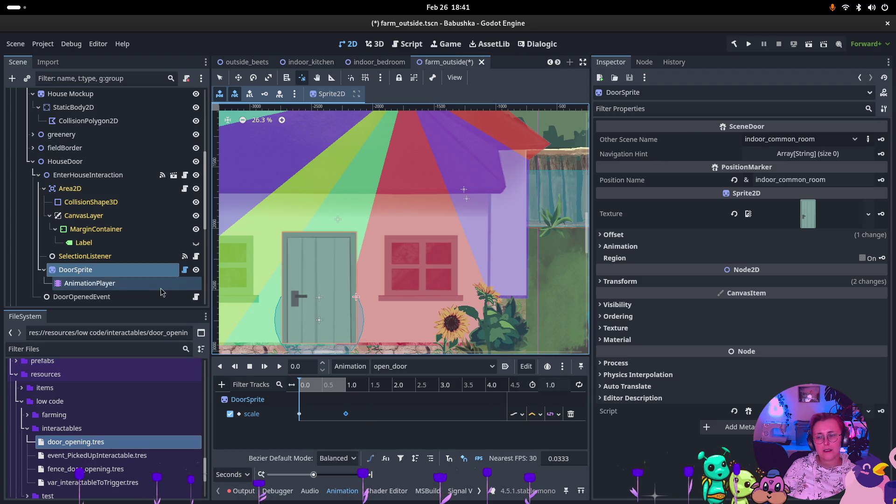
click(89, 283)
mouse_move(302, 386)
mouse_down()
mouse_move(351, 392)
mouse_move(299, 393)
mouse_up()
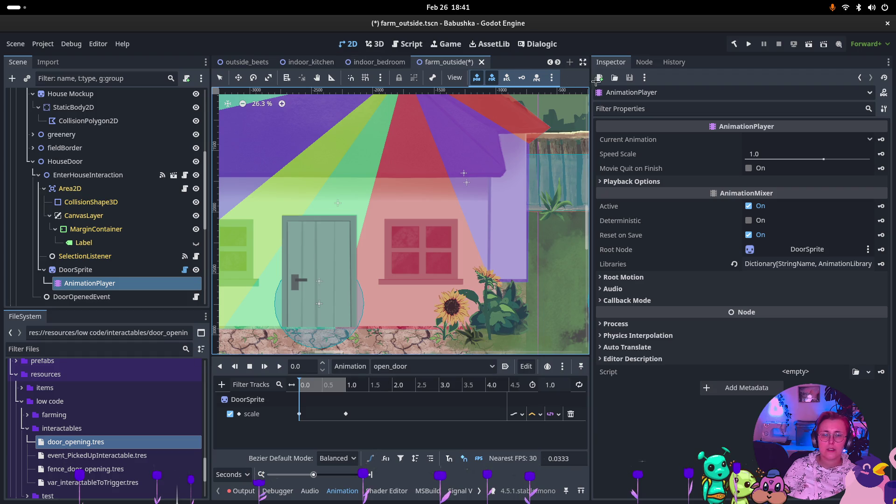
key(ctrl+s)
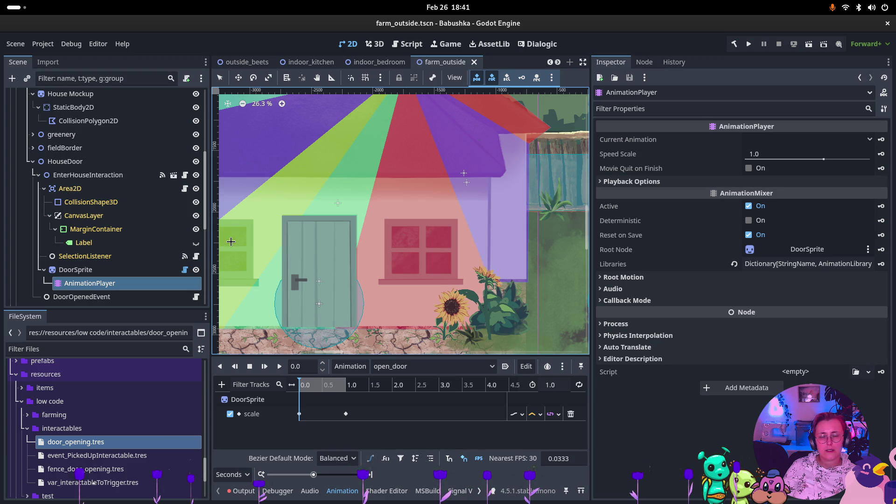
mouse_move(301, 386)
mouse_down()
mouse_move(359, 389)
mouse_move(299, 386)
mouse_up()
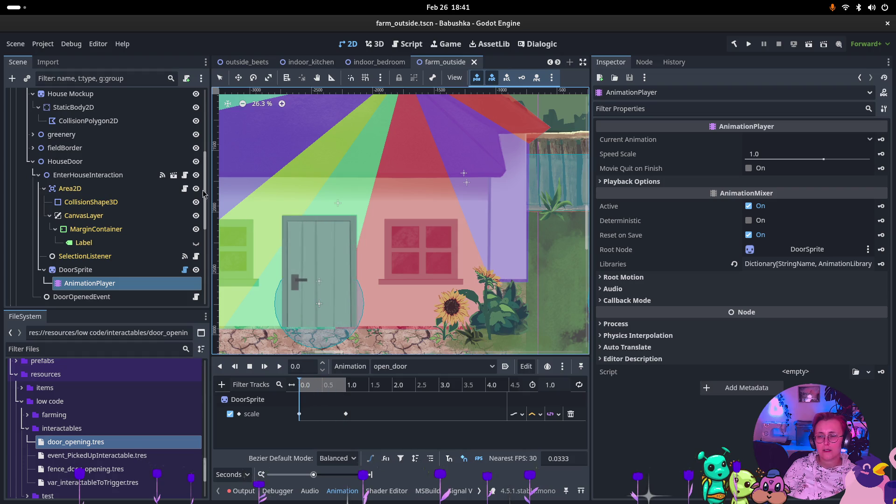
click(126, 270)
right_click(125, 275)
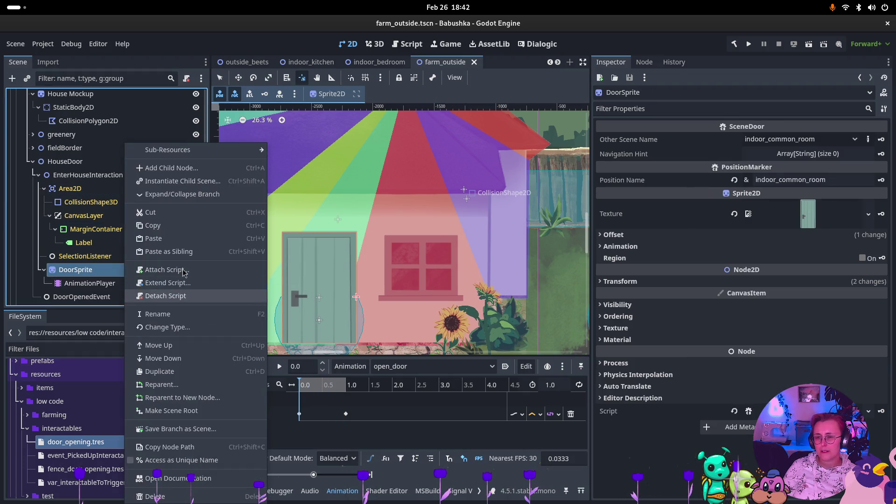
- Duplicate DoorSprite to DoorSprite2 with Ctrl+D and delete DoorSprite2's copied AnimationPlayer
click(181, 171)
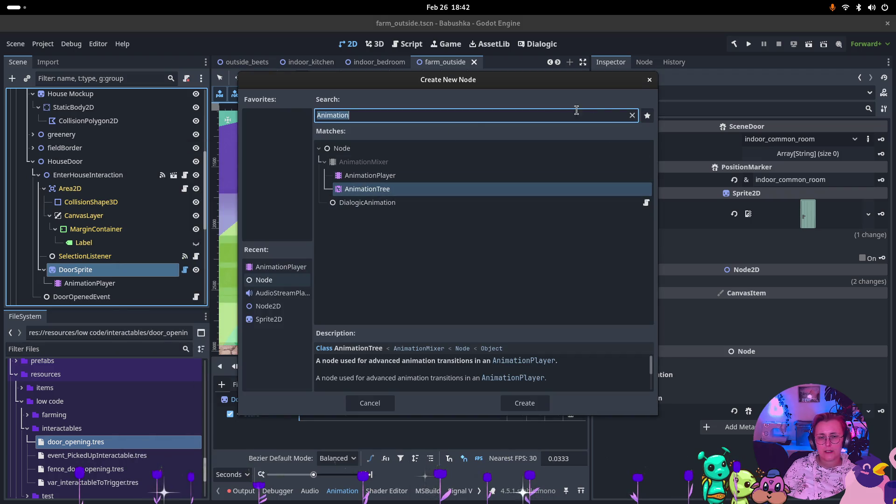
click(650, 82)
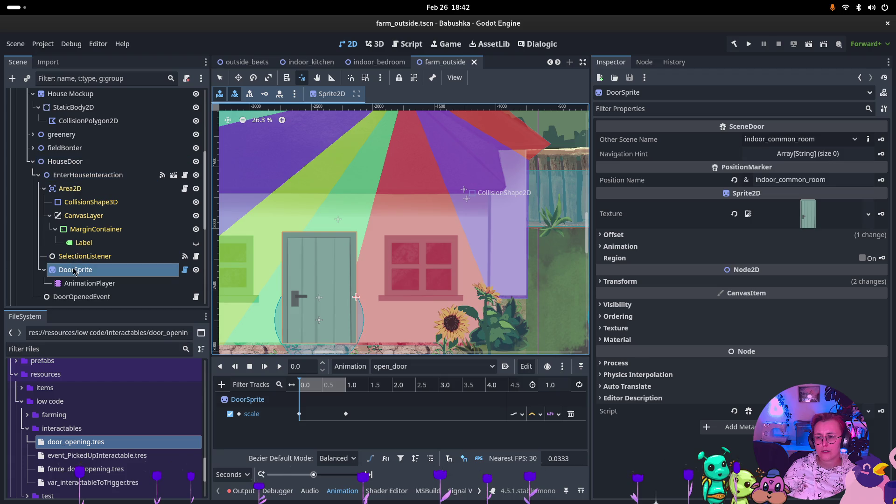
right_click(94, 175)
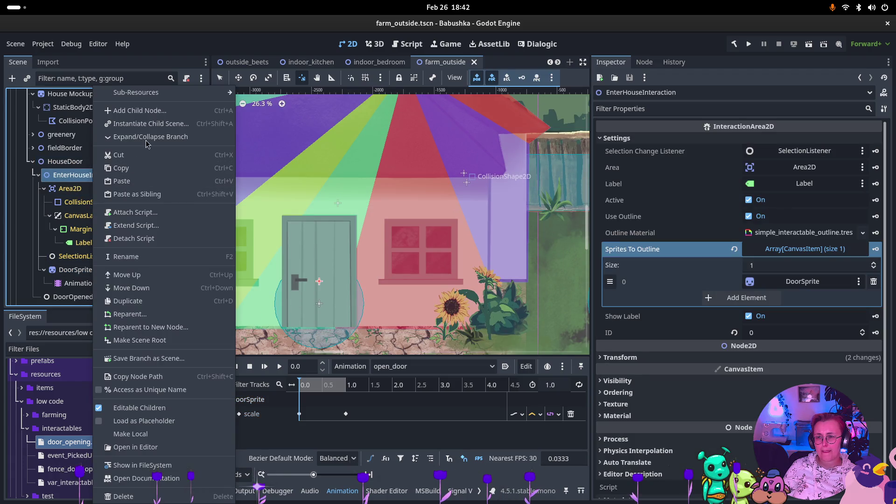
click(74, 270)
key(ctrl+d)
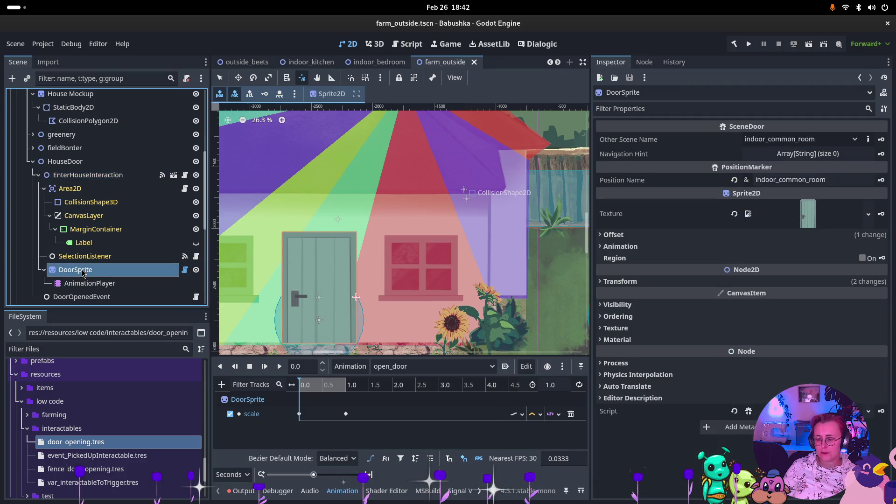
scroll(86, 287, down, 1)
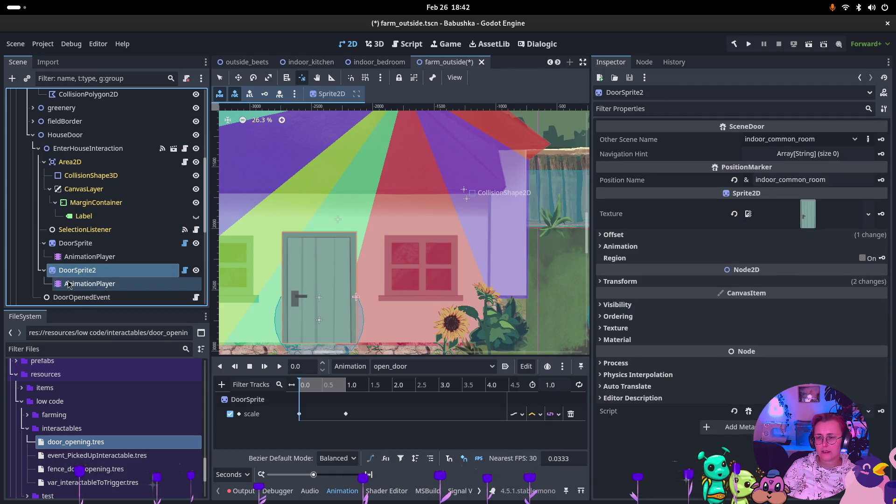
click(71, 281)
key(Delete)
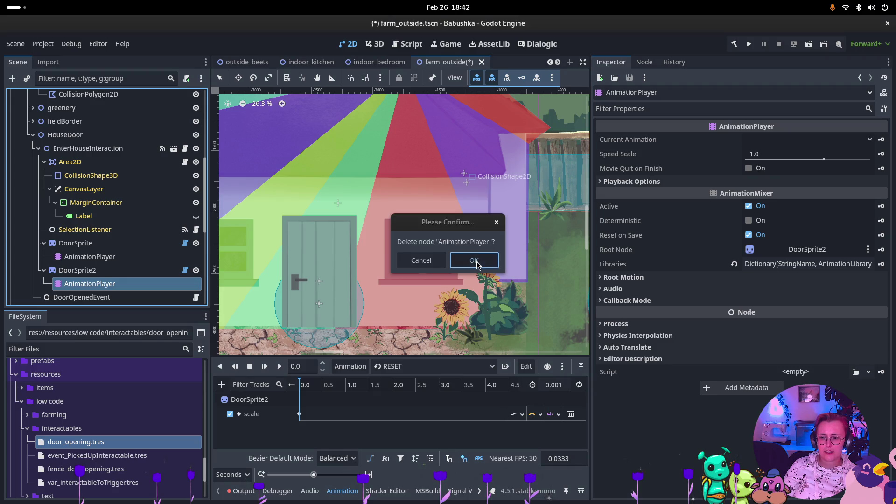
click(474, 260)
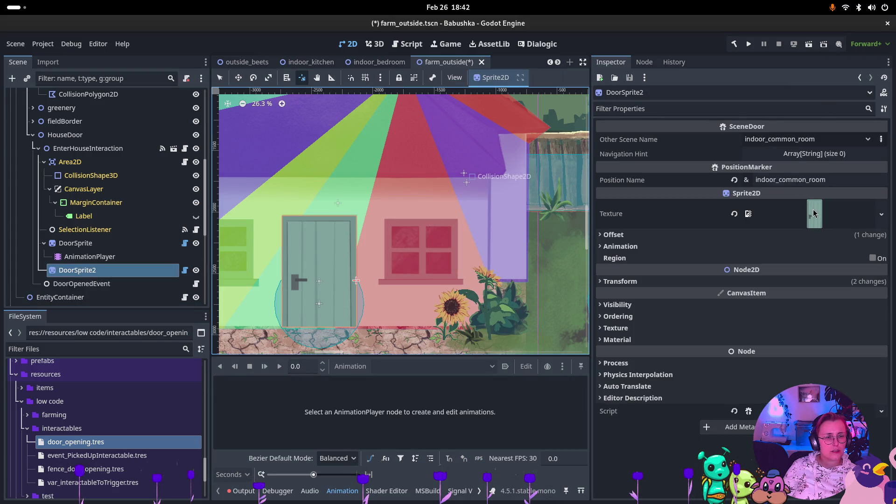
- Tint DoorSprite2 solid black by setting its Modulate colour to 000000
click(814, 216)
click(803, 207)
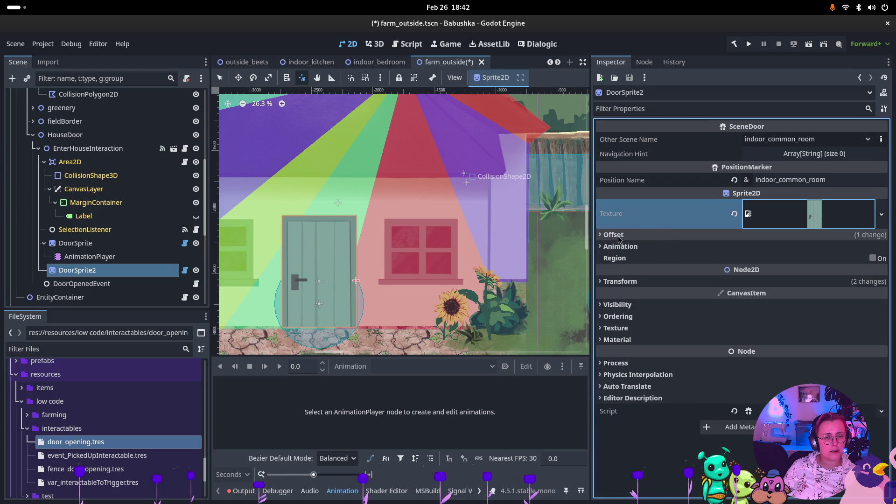
click(618, 316)
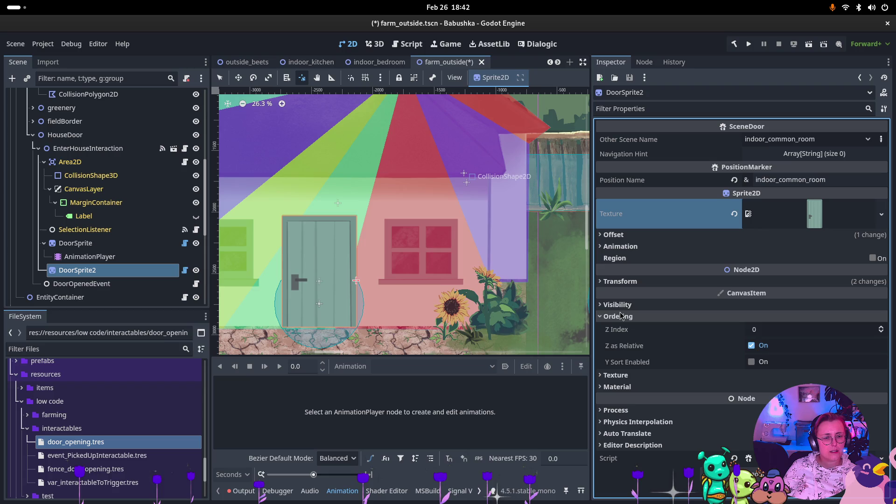
click(617, 304)
click(790, 334)
text(000000)
key(Return)
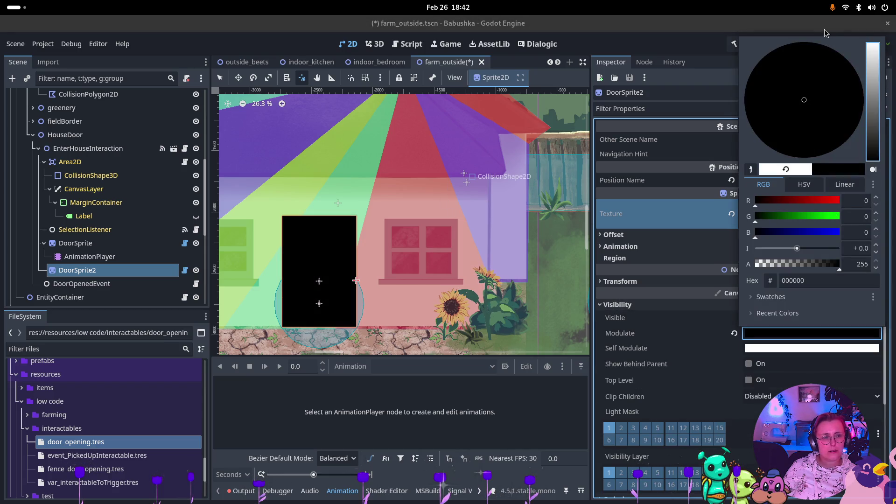
click(243, 230)
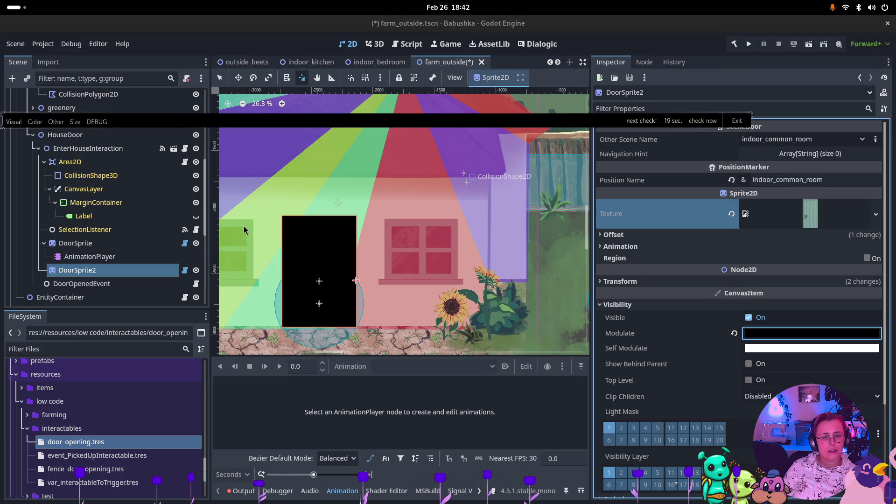
key(ctrl+shift+w)
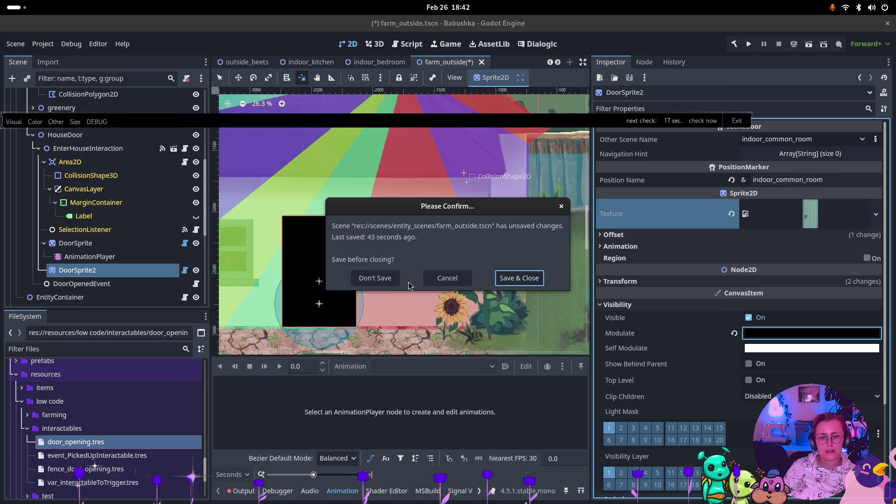
click(448, 278)
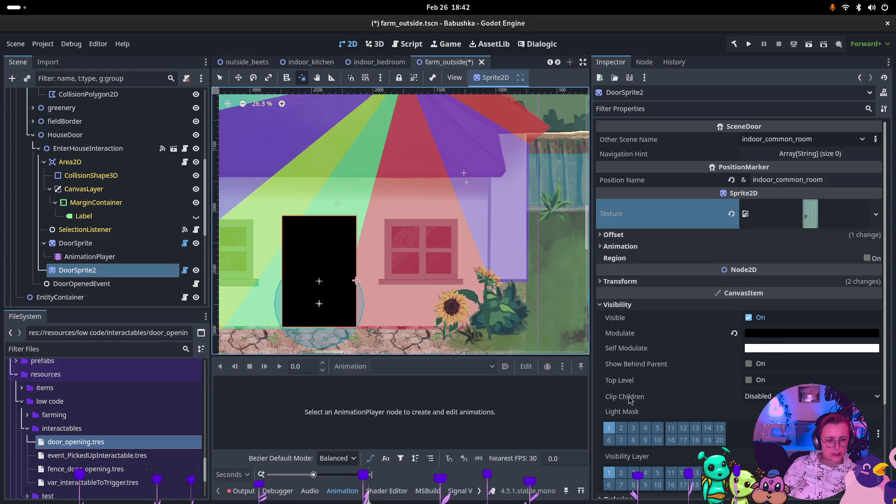
- Set DoorSprite2's Z Index to -1 and toggle DoorSprite's visibility to check the black door
scroll(630, 400, down, 3)
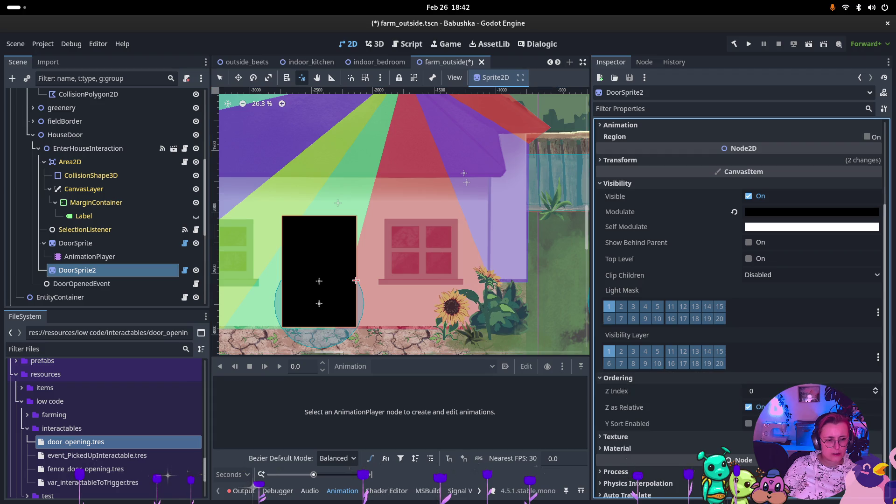
click(877, 394)
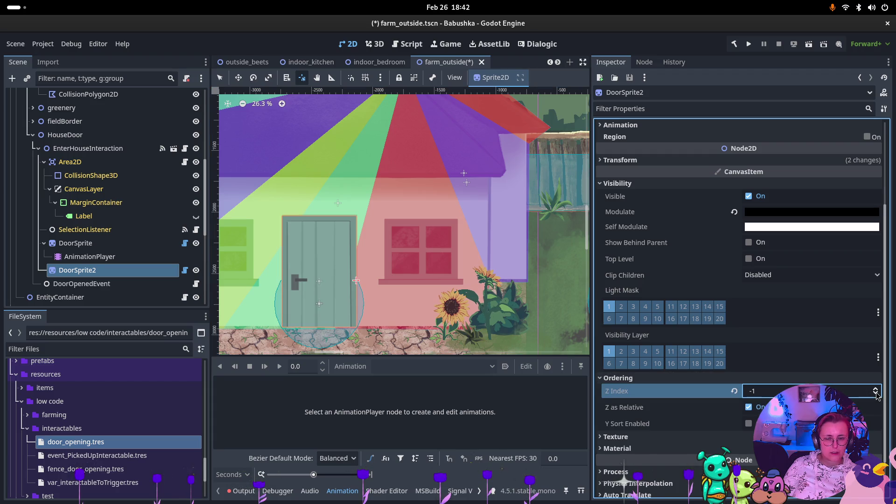
click(198, 243)
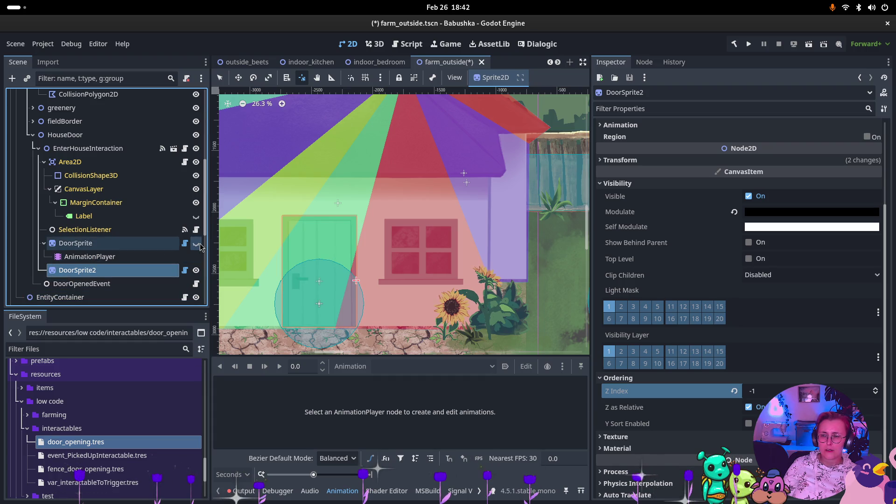
click(198, 244)
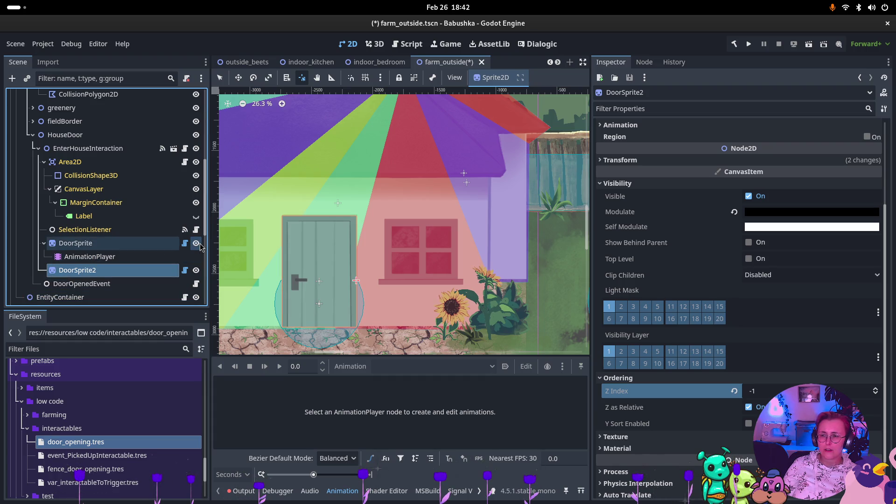
- Select the House Mockup sprite in the Scene tree
click(123, 134)
click(118, 148)
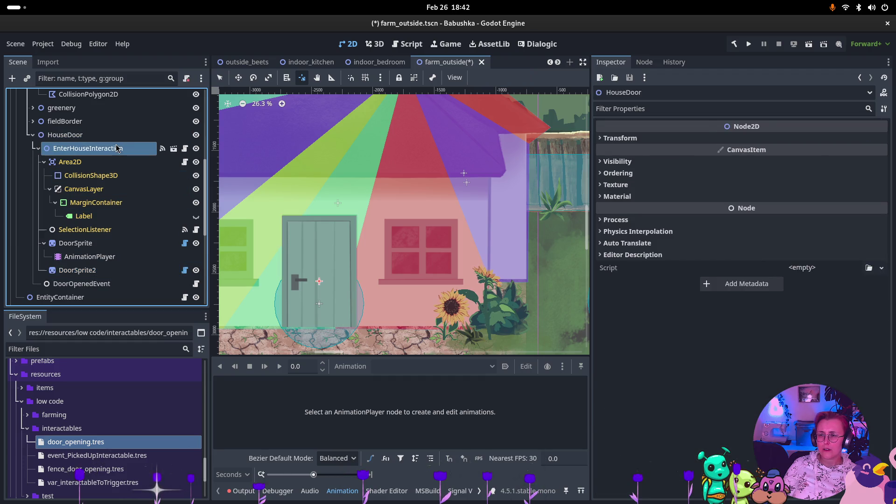
click(114, 136)
scroll(114, 136, up, 5)
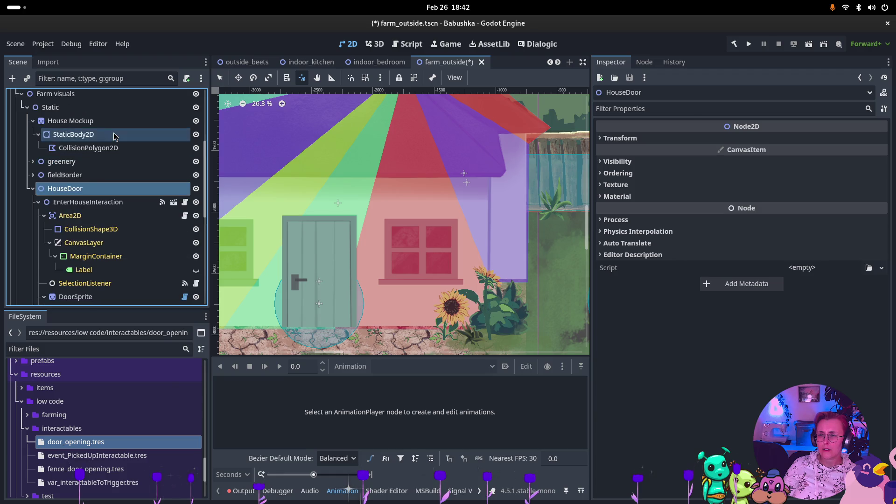
click(81, 177)
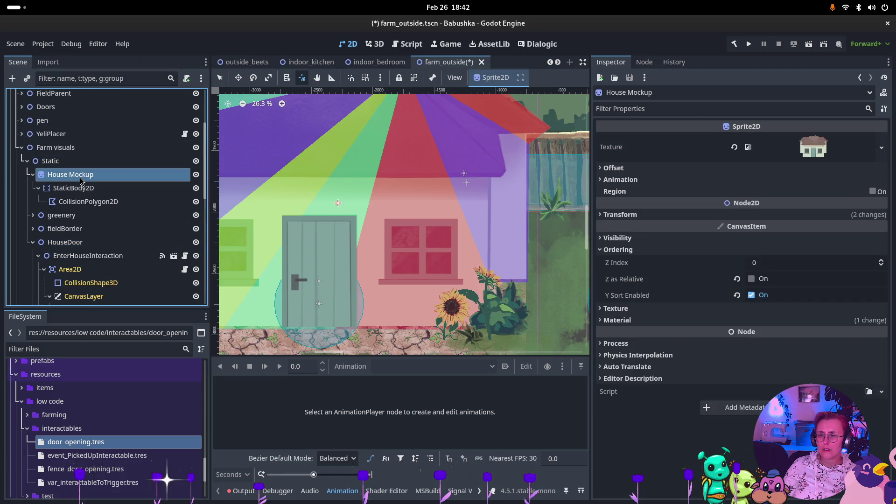
- Lower the house's Z Index and multi-select Back Fence left, middle and right
click(883, 267)
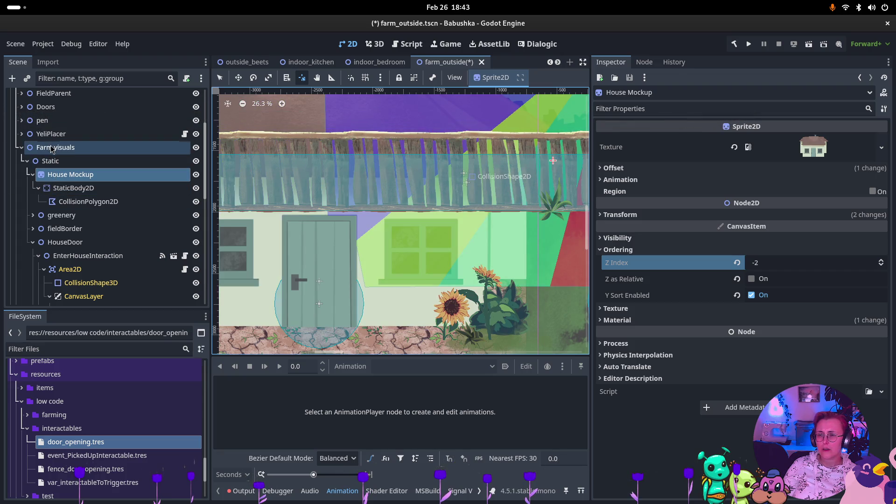
scroll(52, 148, up, 3)
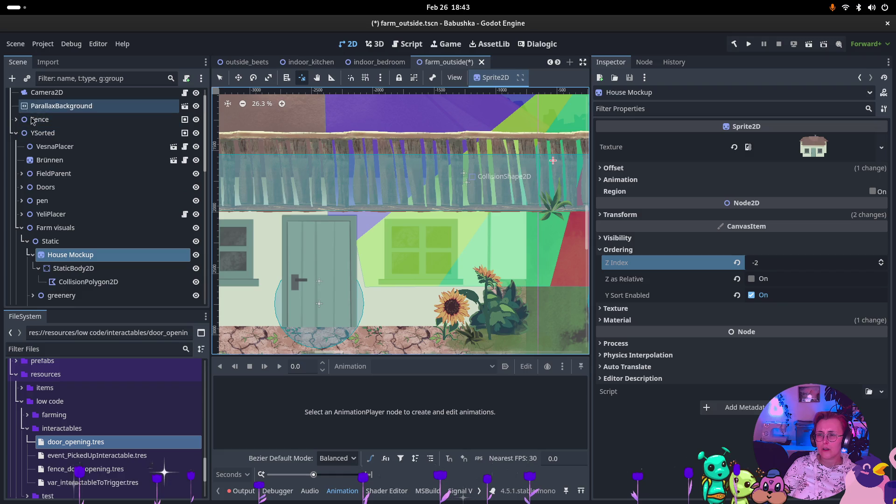
click(16, 119)
click(68, 134)
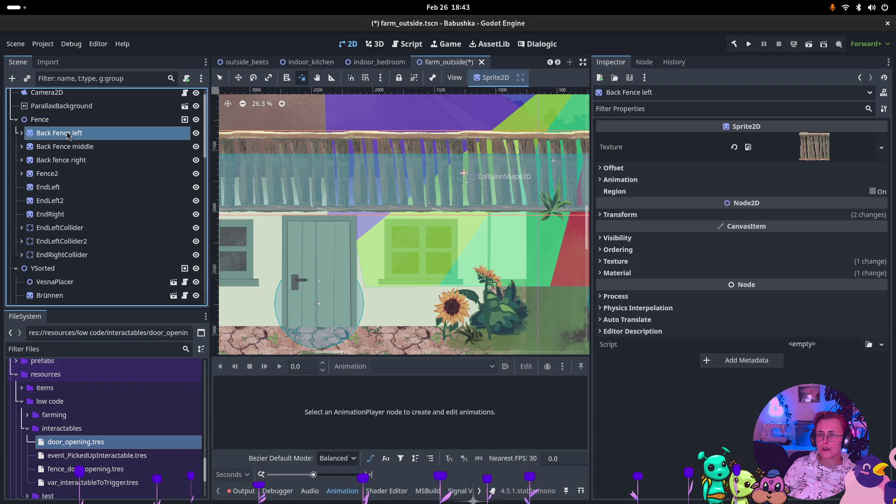
ctrl+click(75, 148)
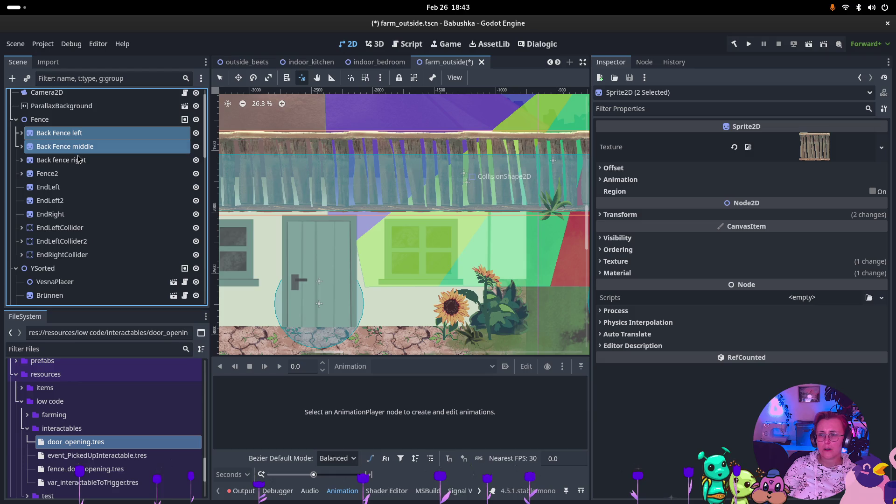
ctrl+click(78, 160)
- Set the three back fences' Z Index to -10, then select the door sprite
click(618, 250)
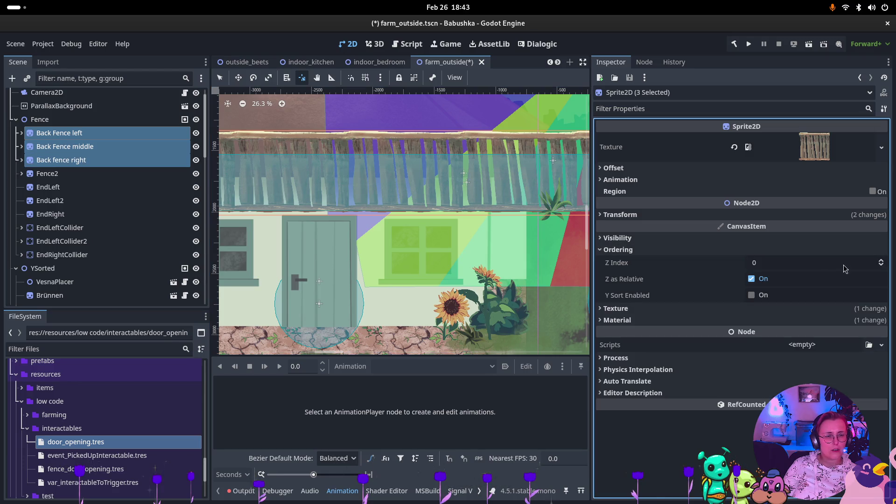
click(881, 265)
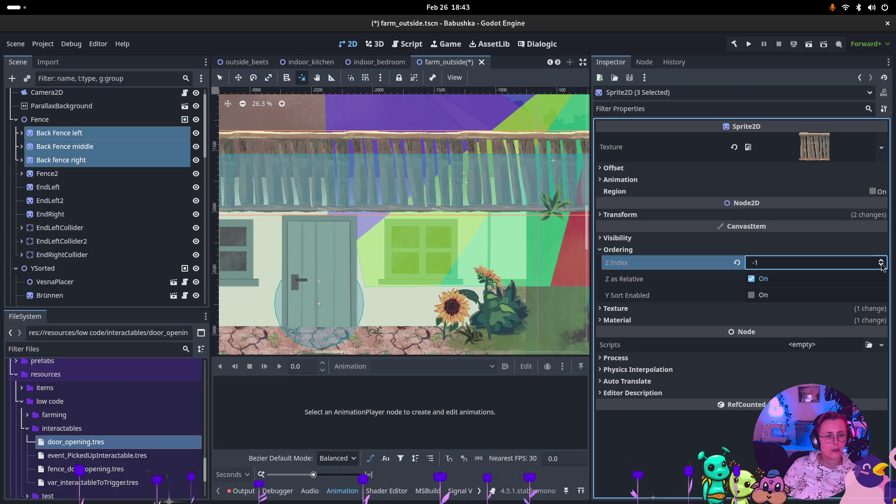
click(882, 265)
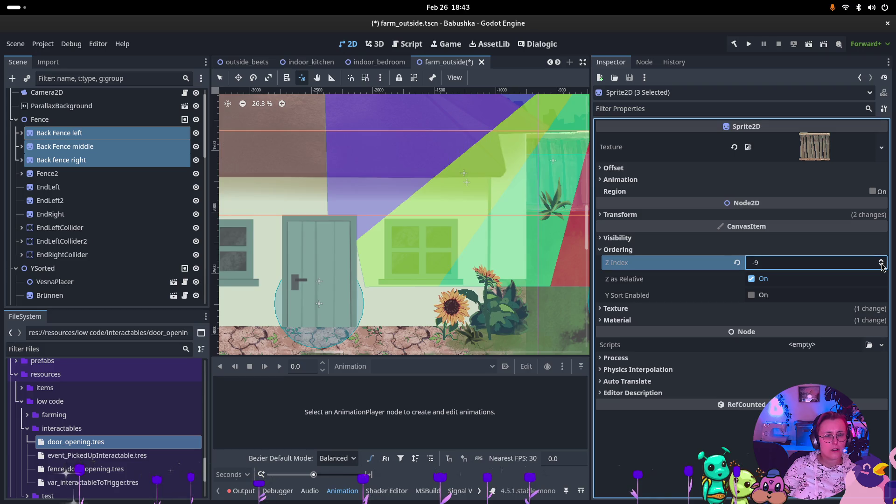
scroll(256, 231, down, 5)
scroll(256, 231, up, 2)
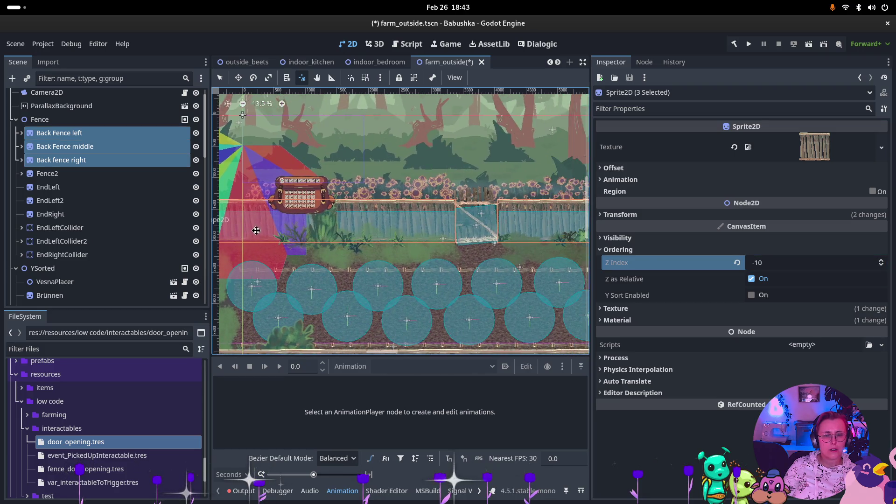
scroll(256, 230, left, 10)
scroll(256, 230, up, 3)
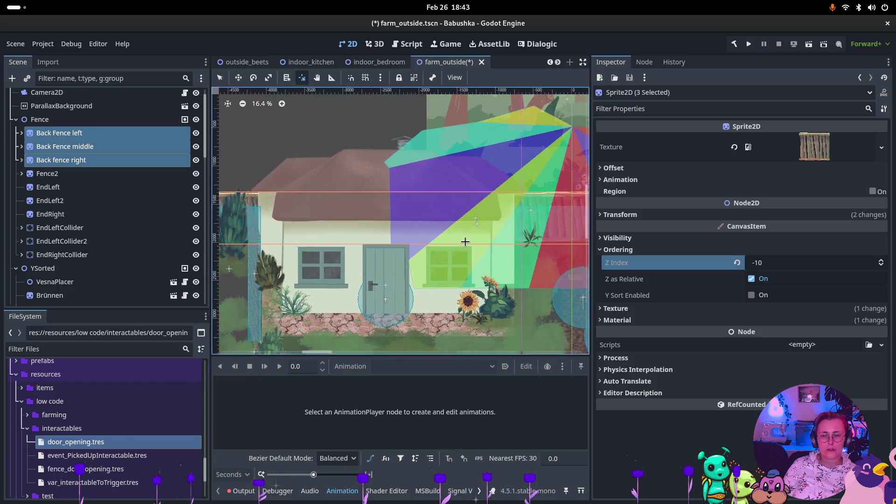
scroll(58, 263, down, 5)
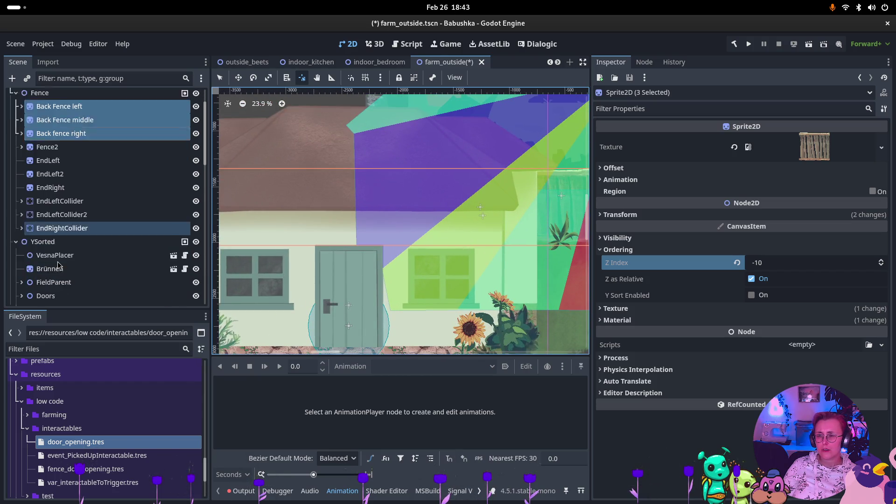
scroll(65, 252, down, 6)
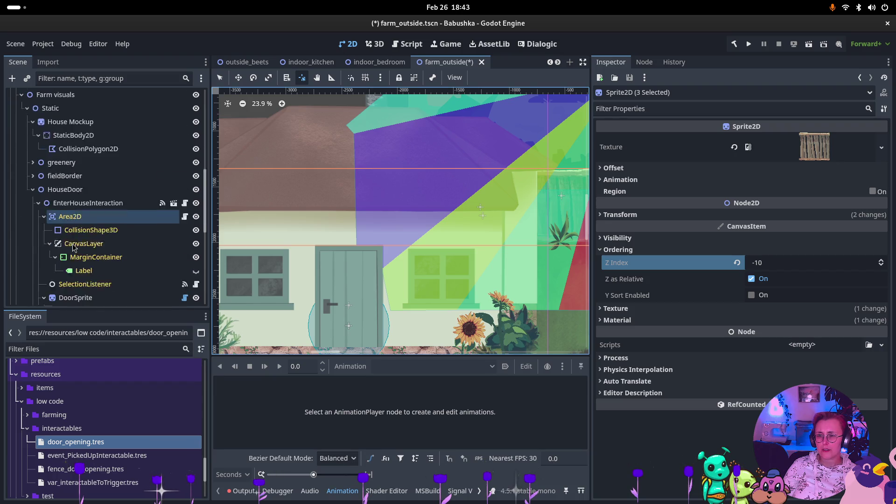
scroll(77, 241, down, 2)
click(87, 220)
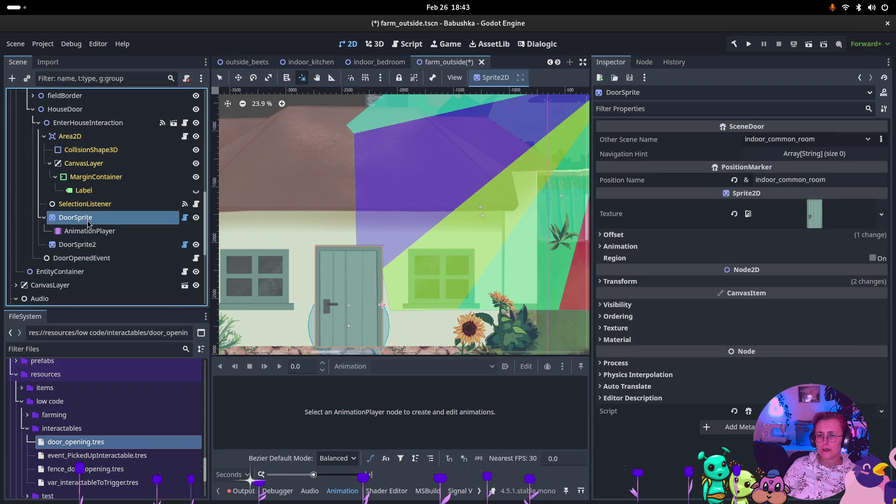
- Play the door AnimationPlayer's open_door animation, then stop it to rewind to 0
click(89, 231)
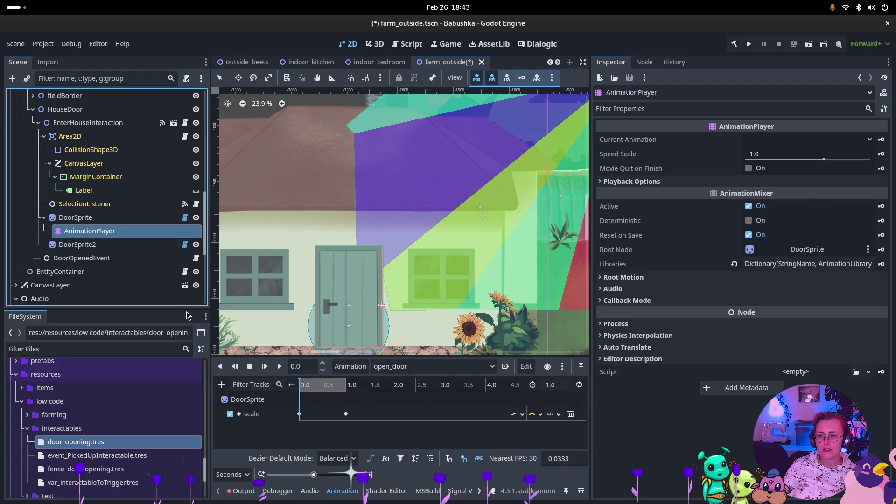
click(279, 367)
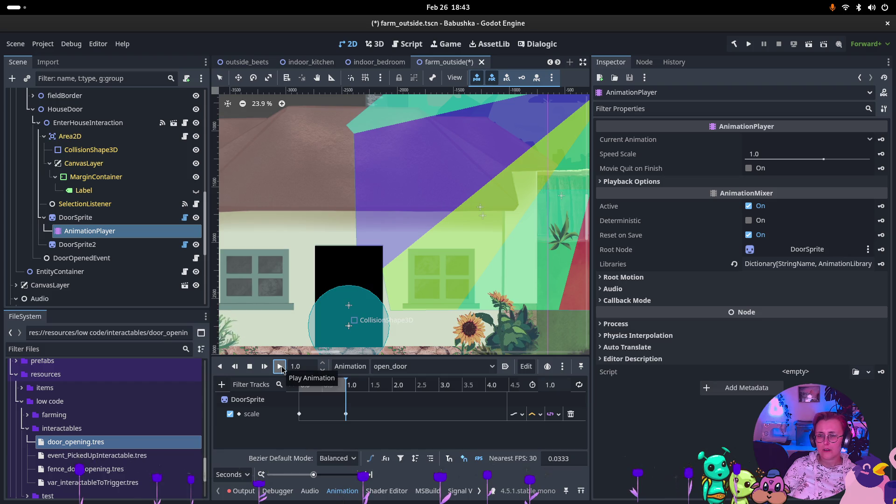
click(250, 366)
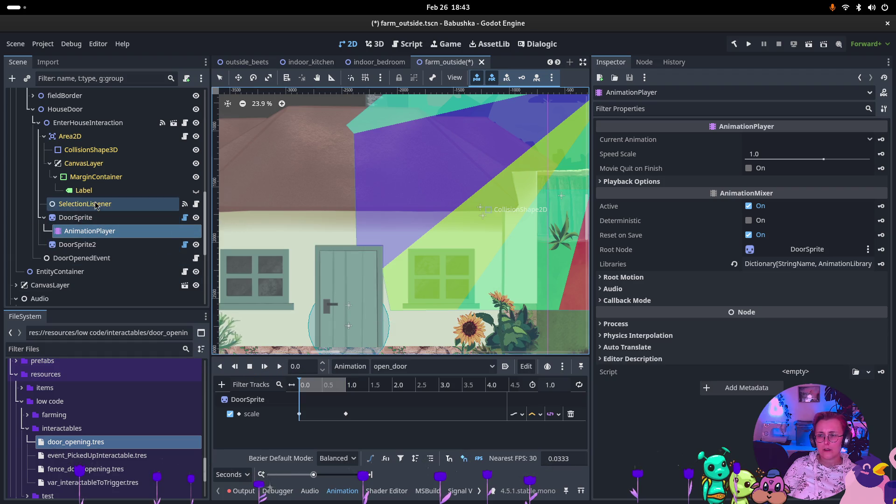
click(82, 258)
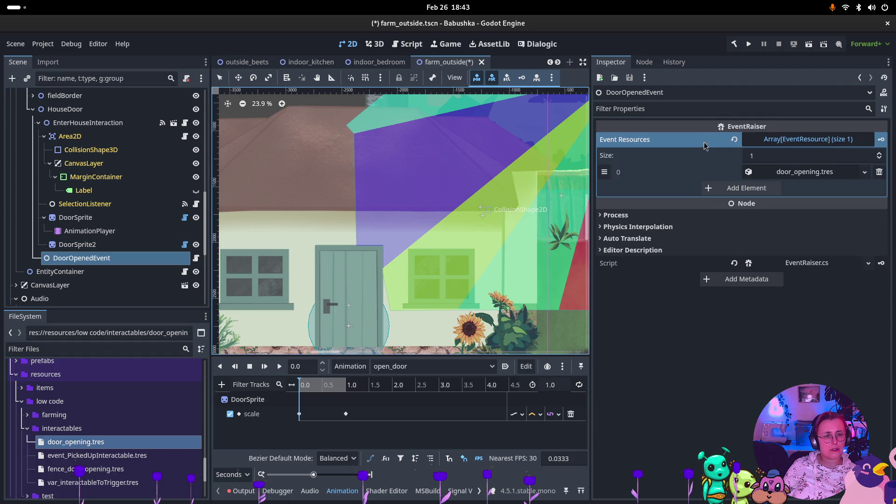
- Link the Interacted() signal to the door AnimationPlayer's play() method, using Compatible Methods Only
click(644, 62)
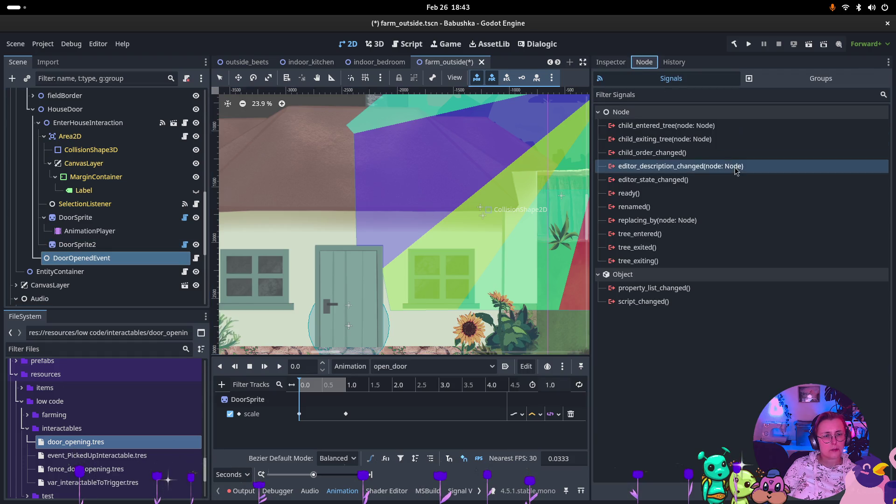
double_click(636, 125)
scroll(451, 243, down, 3)
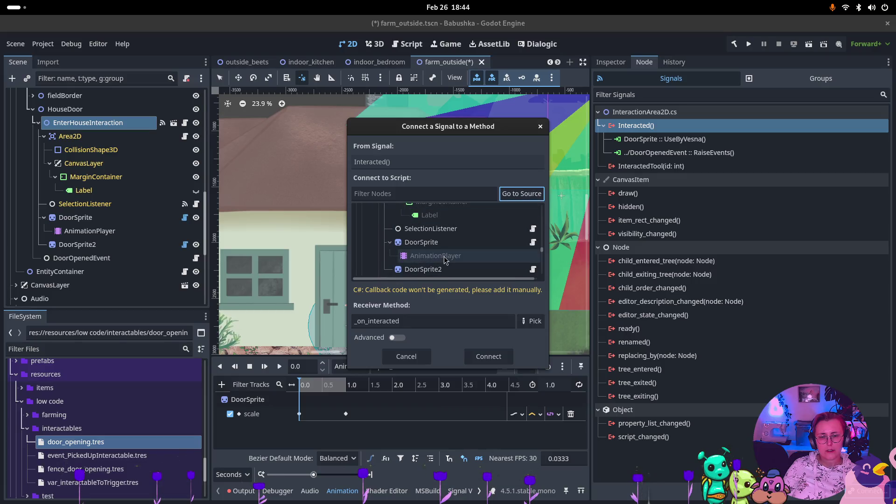
click(439, 256)
click(535, 324)
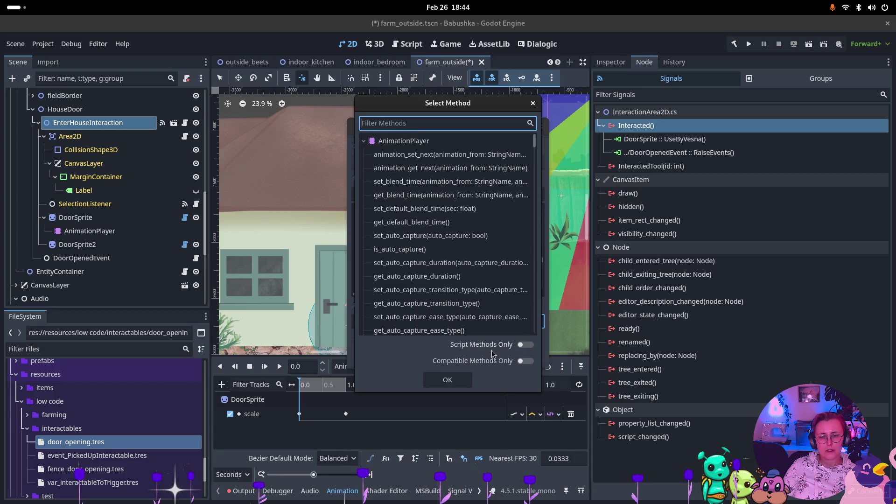
click(526, 361)
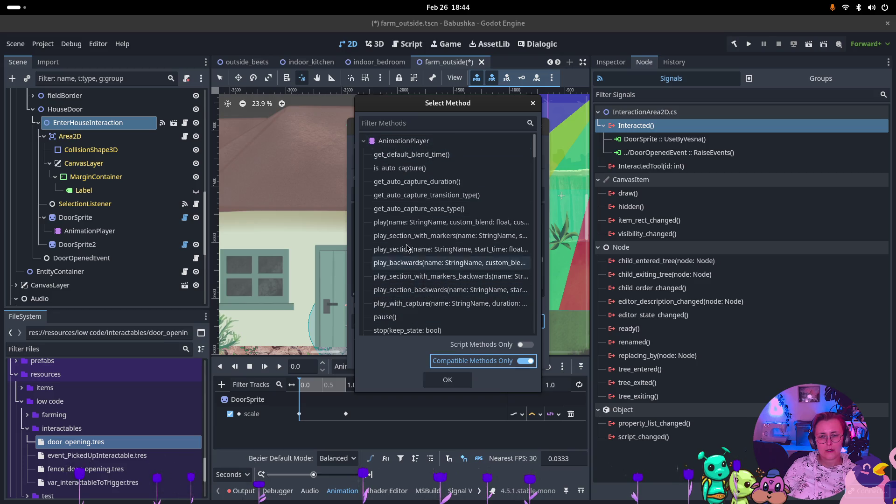
click(414, 221)
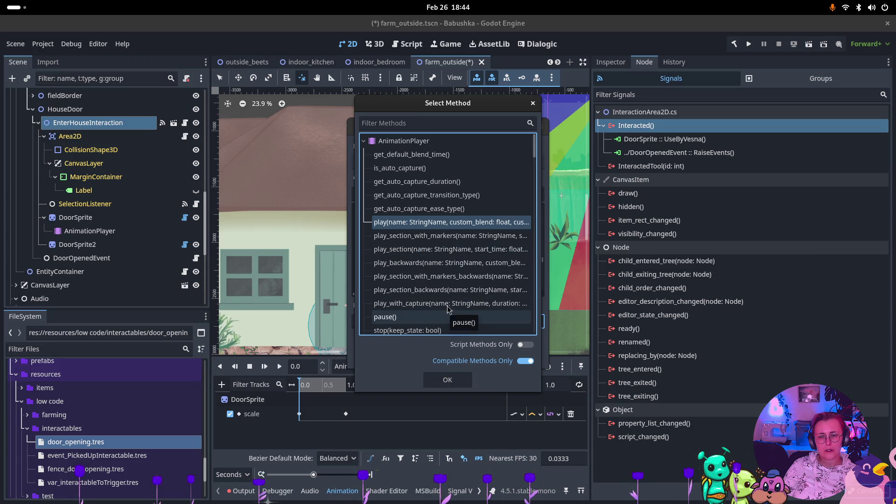
scroll(447, 310, down, 2)
key(Return)
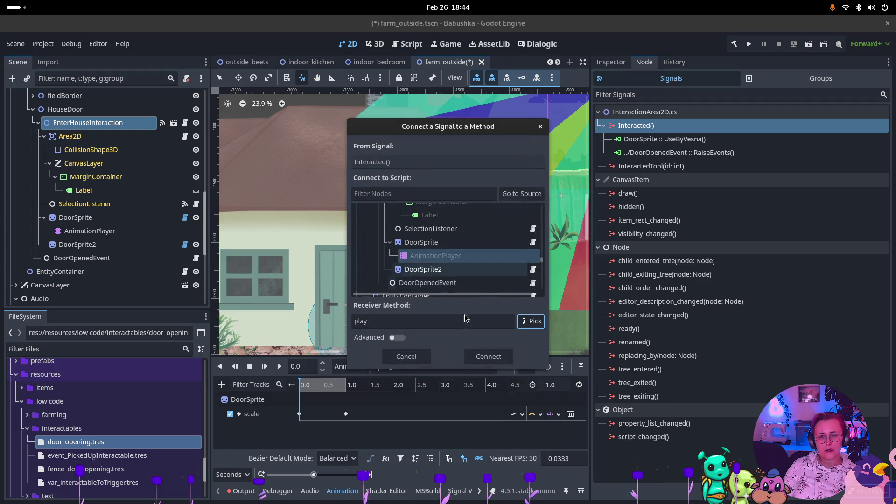
click(488, 356)
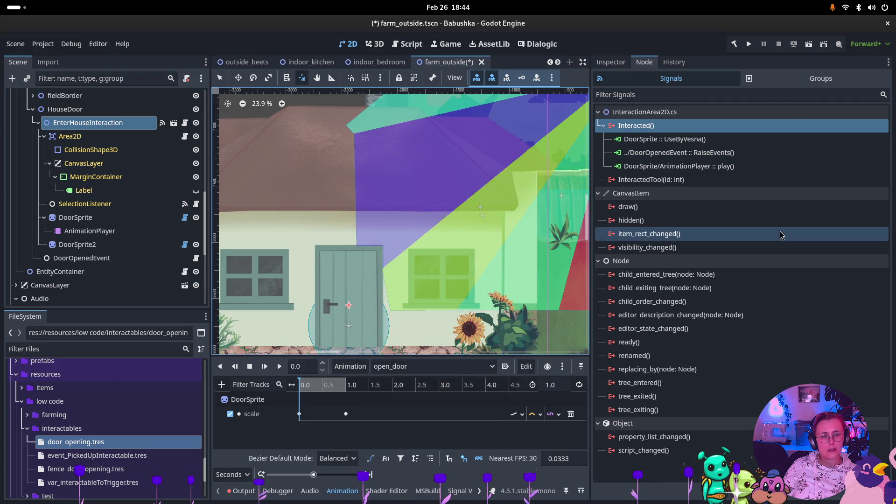
click(89, 231)
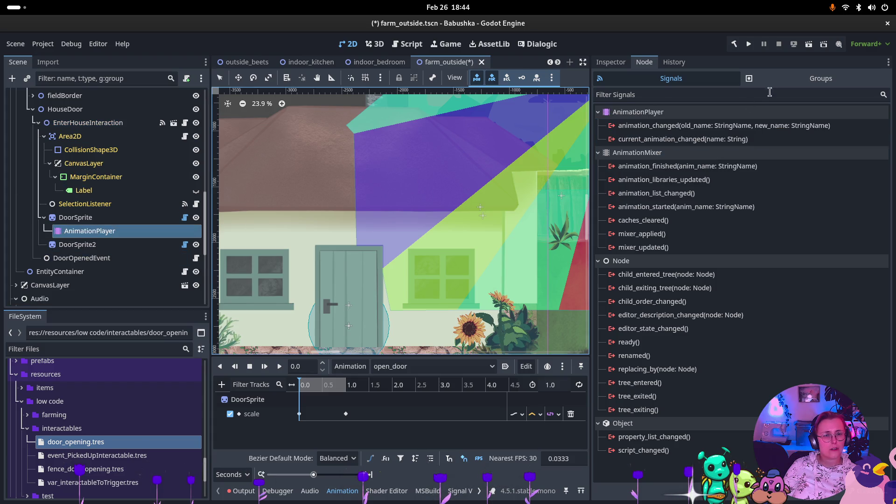
- In the AnimationPlayer's Inspector, choose open_door as Current Animation to preview the door shrinking
click(614, 63)
click(778, 145)
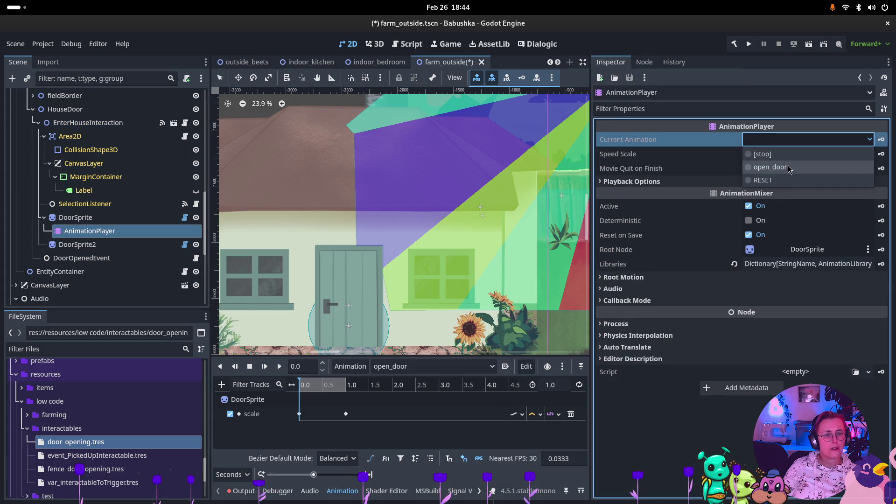
click(790, 171)
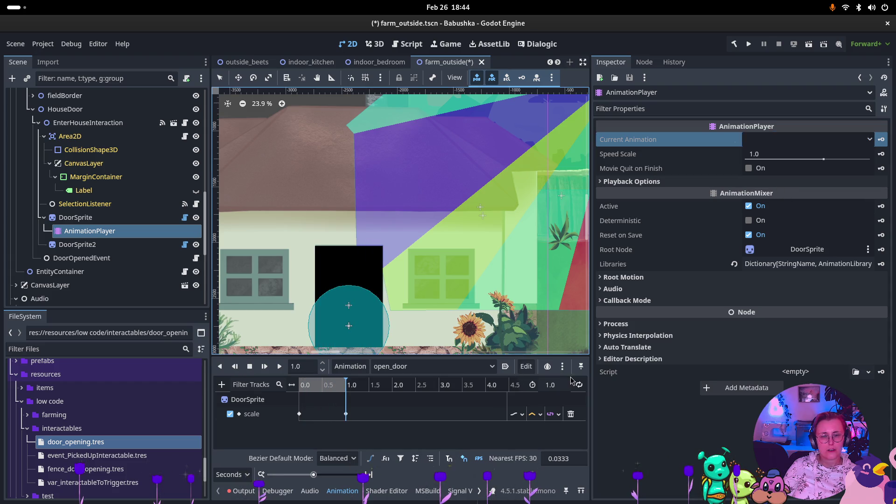
click(141, 217)
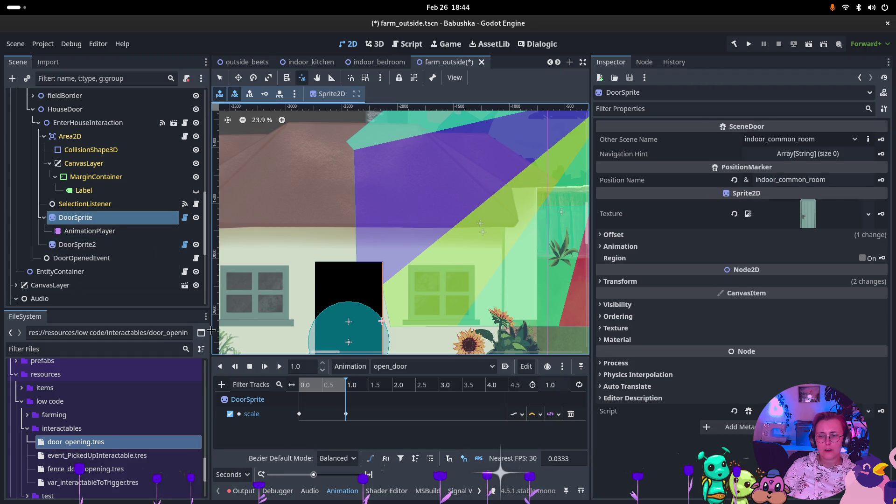
click(116, 231)
click(117, 222)
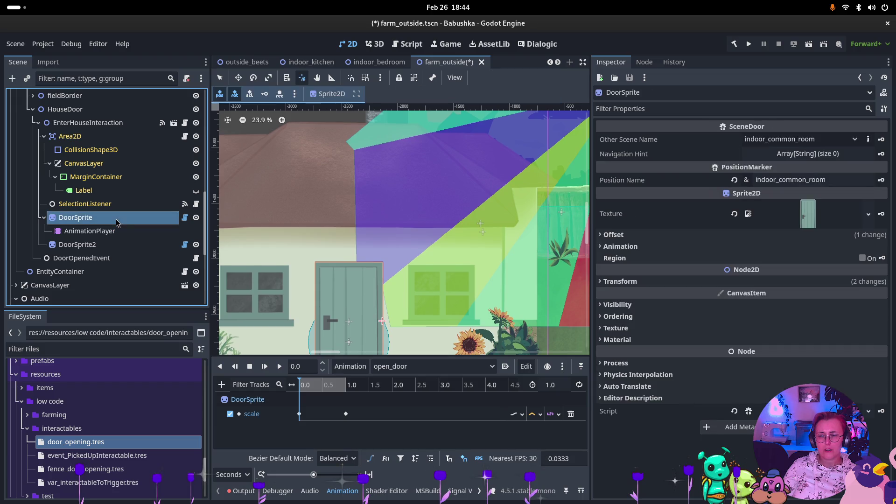
click(116, 231)
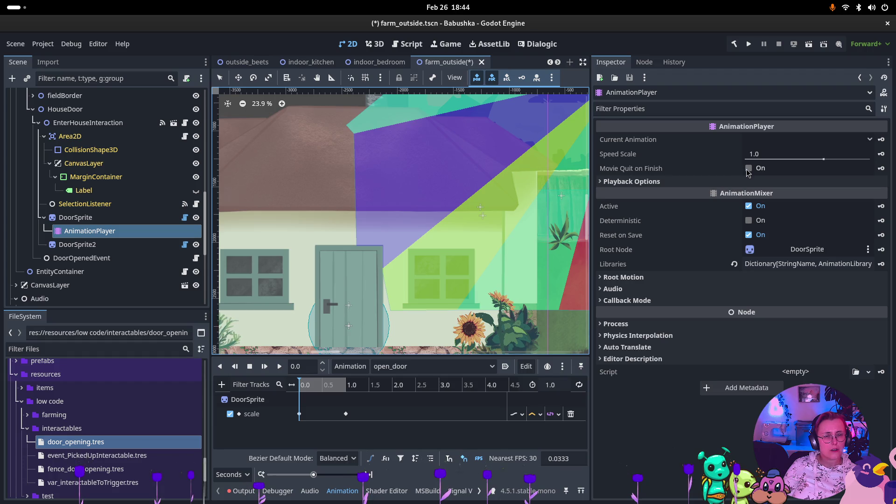
- Expand and collapse Playback Options and Root Motion, leaving Current Animation empty
click(641, 182)
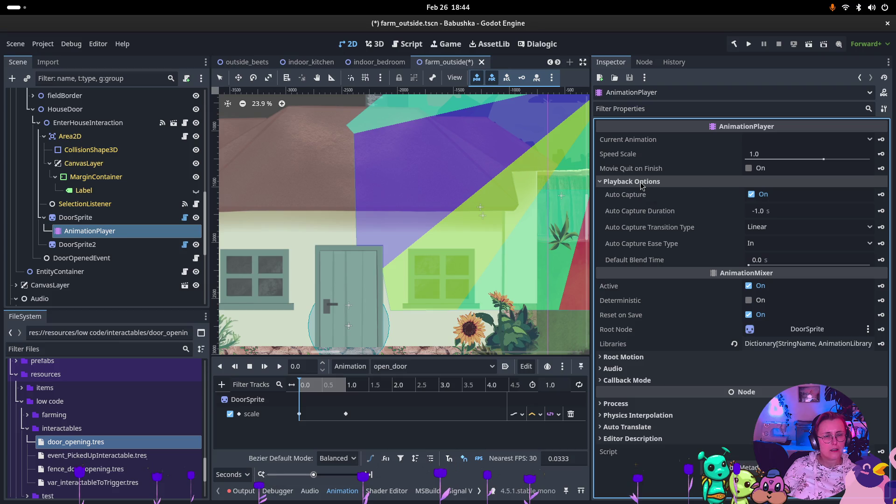
click(642, 182)
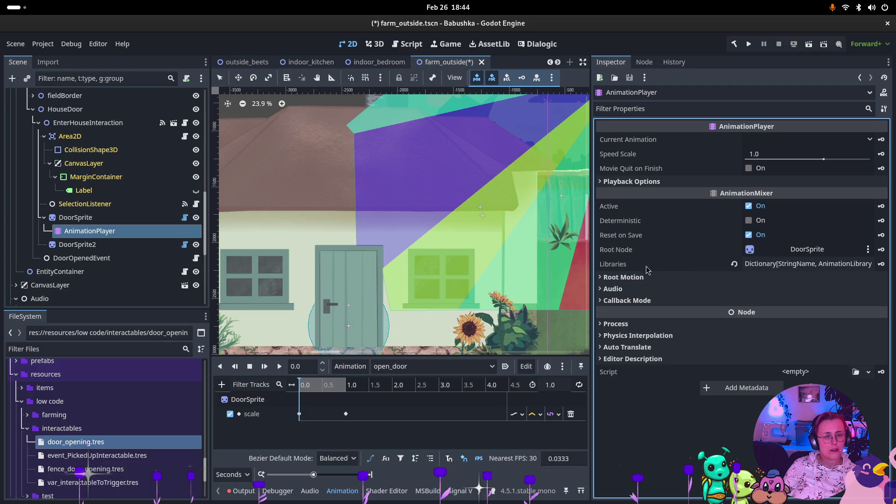
click(613, 278)
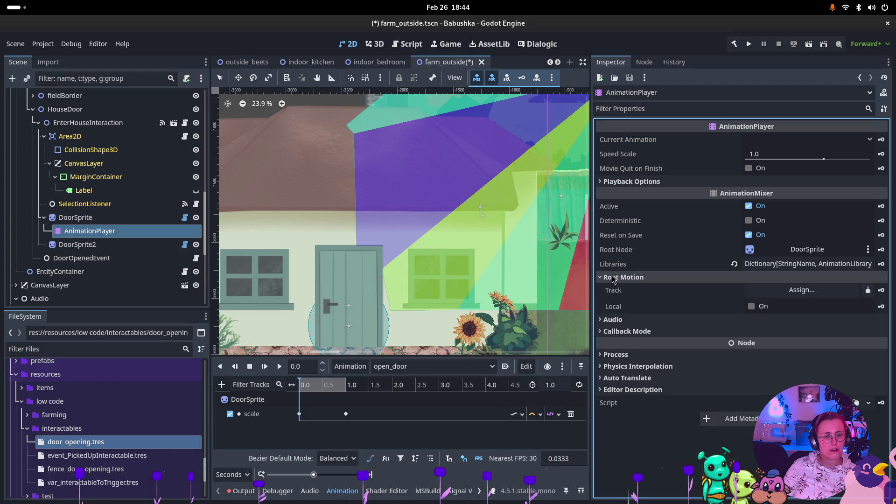
click(613, 277)
click(761, 141)
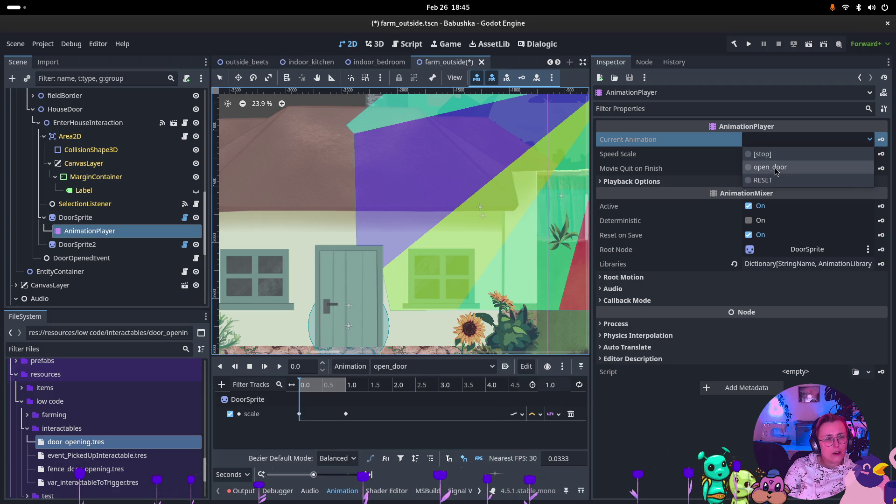
click(764, 151)
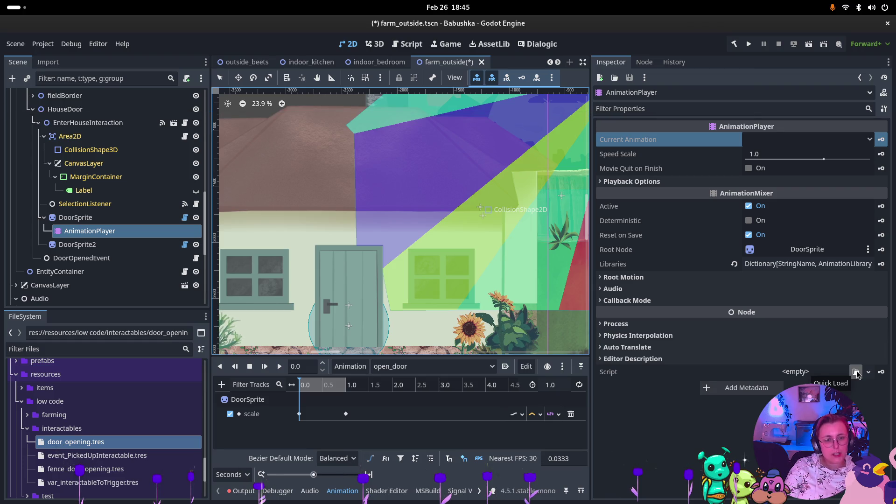
click(81, 217)
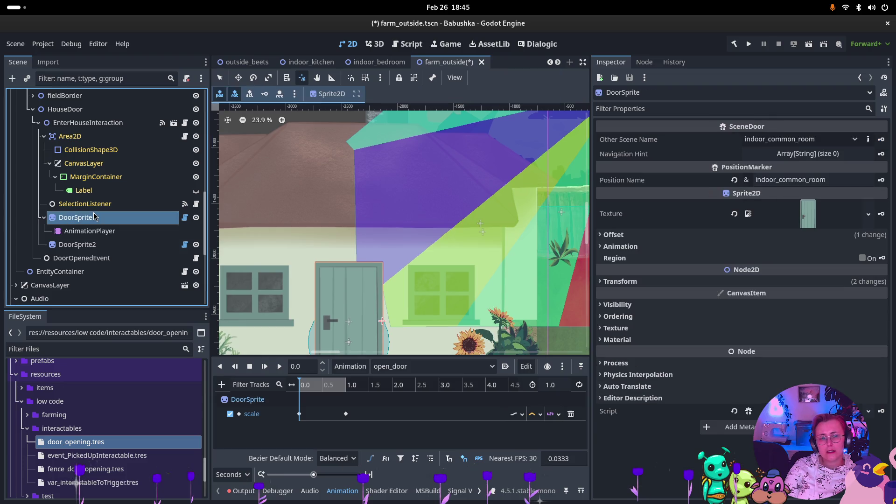
click(103, 237)
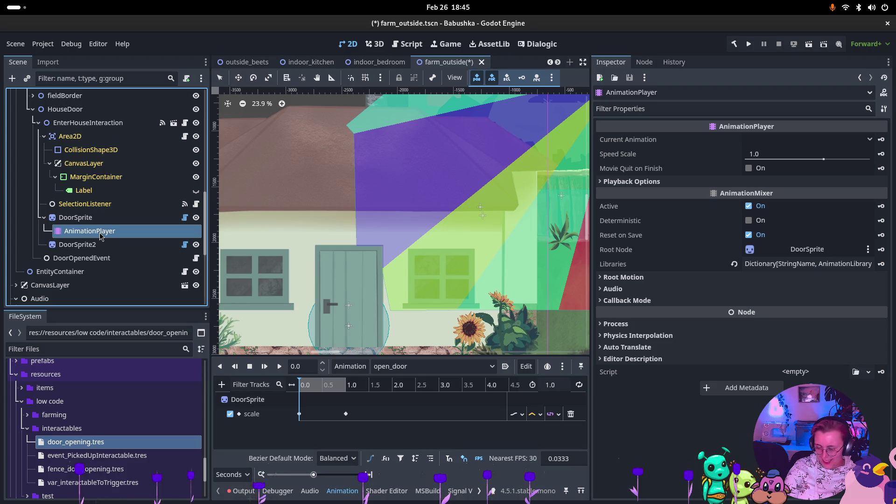
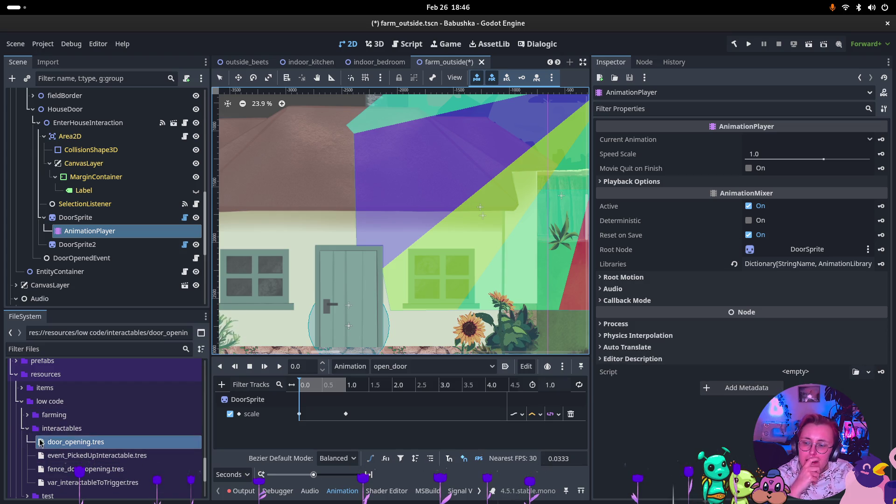
- Search scripts for 'Animation' and attach AnimationStarter.cs to the AnimationPlayer under DoorSprite
scroll(35, 420, up, 3)
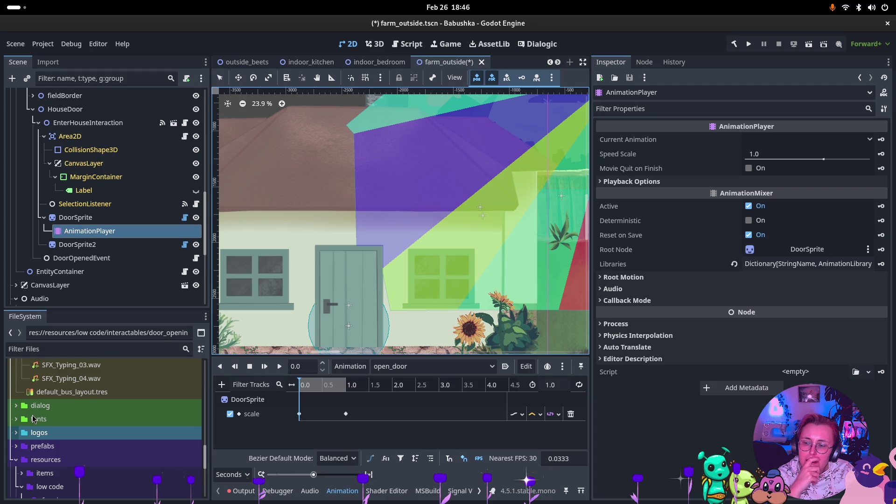
click(856, 373)
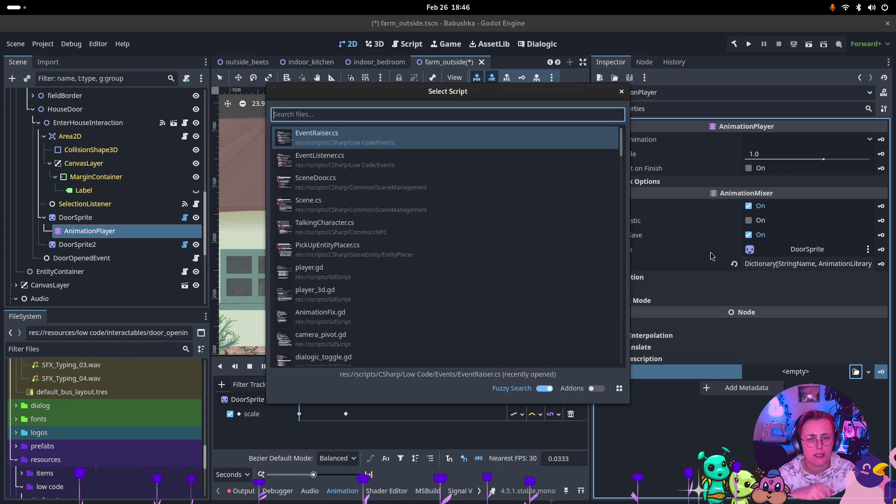
text(Simple)
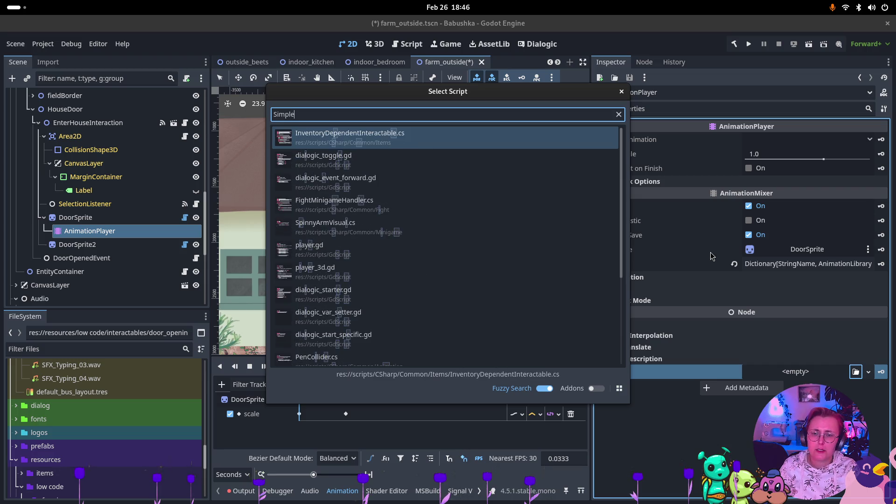
text(Anim)
key(BackSpace)
key(BackSpace)
key(BackSpace)
text(Animation)
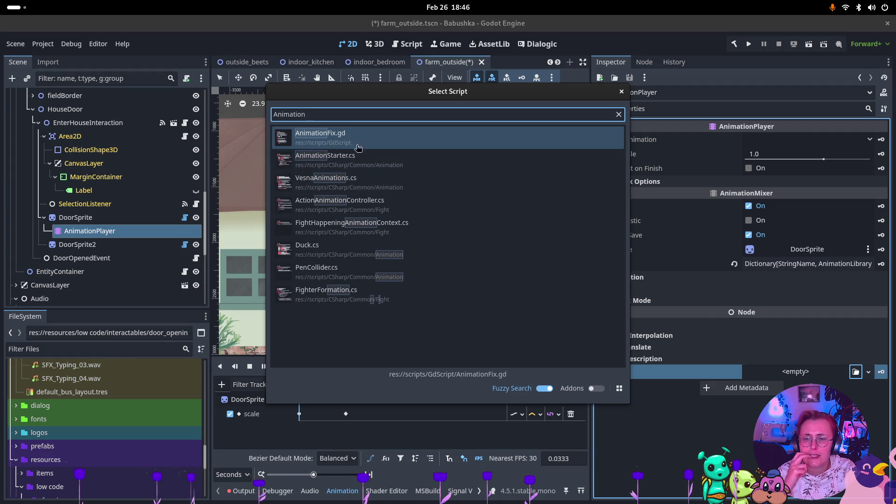
double_click(388, 163)
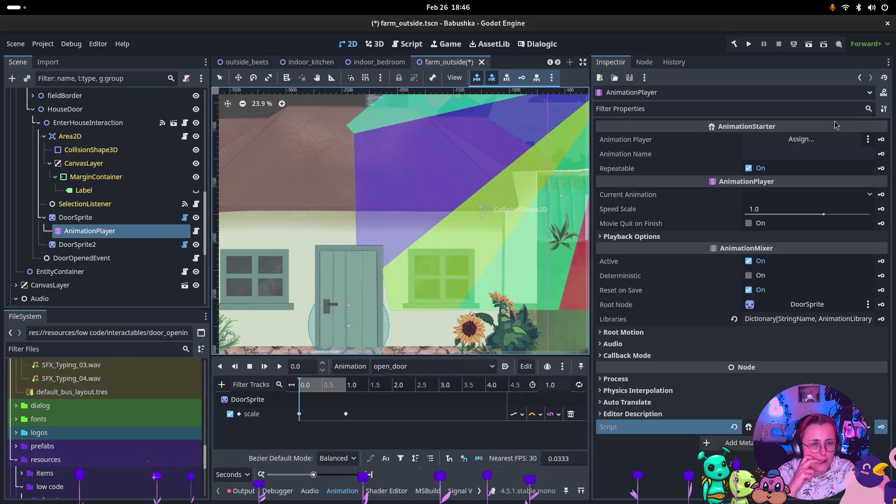
- Drag the AnimationPlayer node into the Animation Player slot and set Animation Name to open_door
drag(107, 236, 794, 140)
click(809, 154)
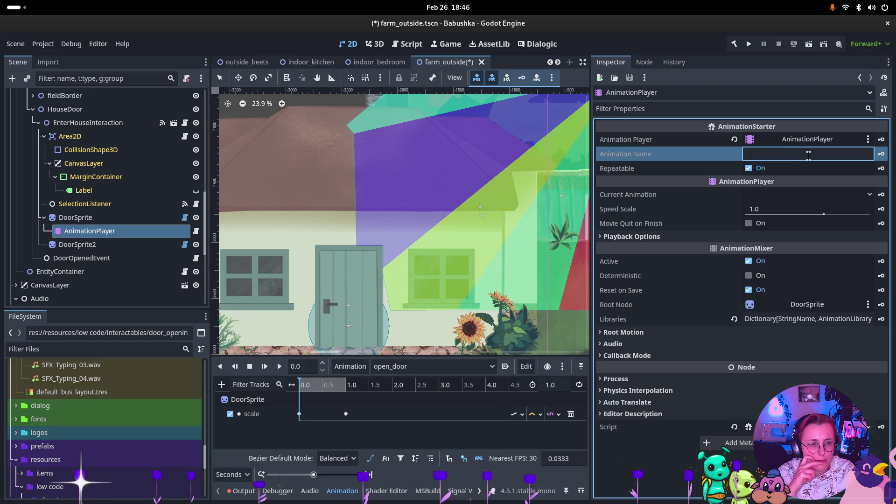
text(open_door)
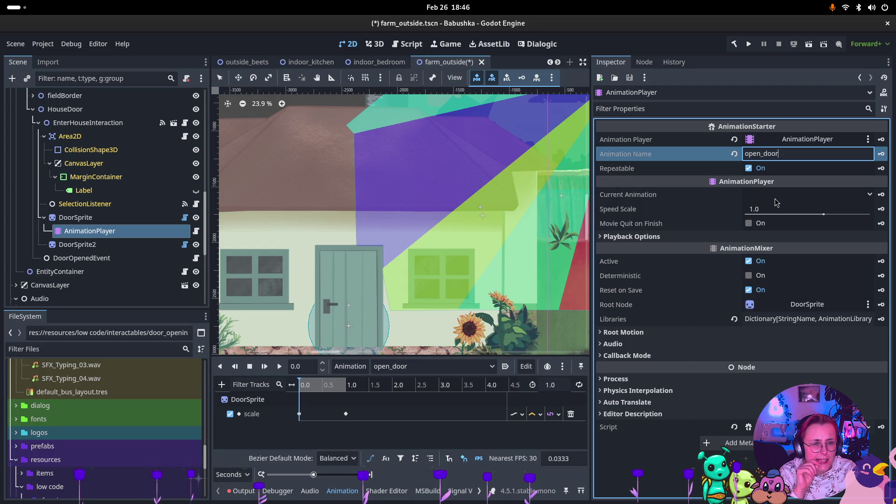
click(93, 218)
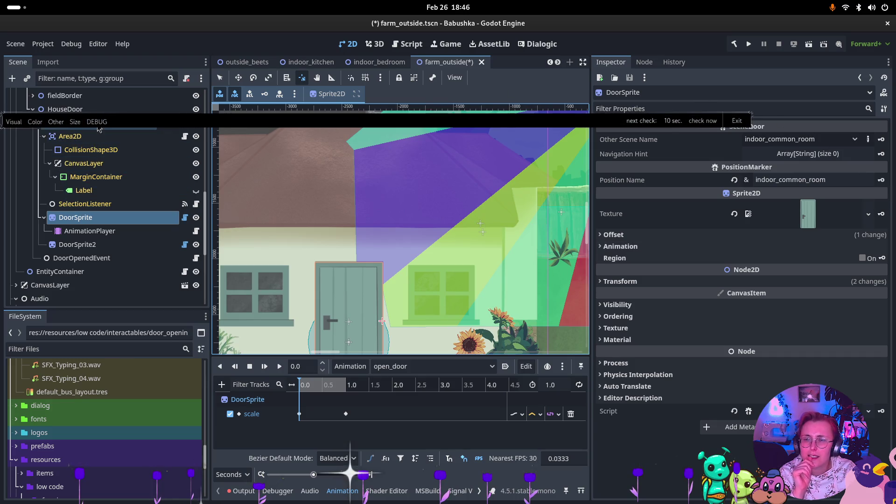
- Delete the old play() connection from EnterHouseInteraction's signals
click(98, 130)
click(644, 62)
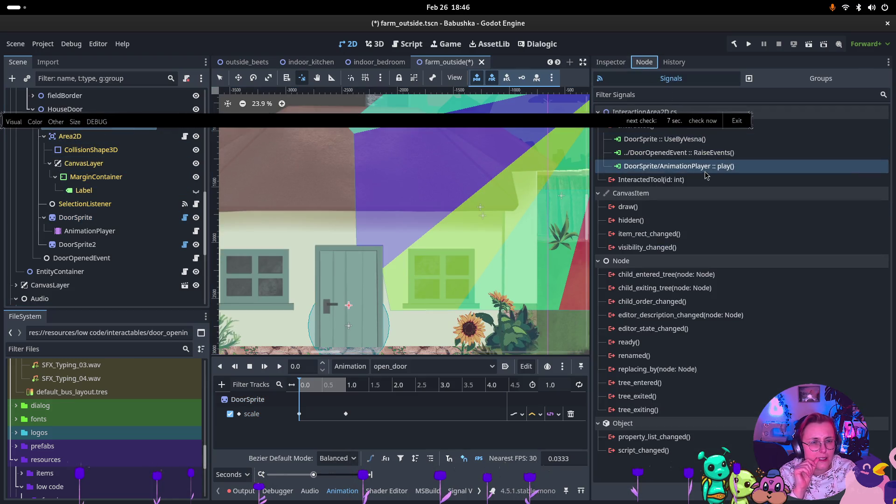
key(Delete)
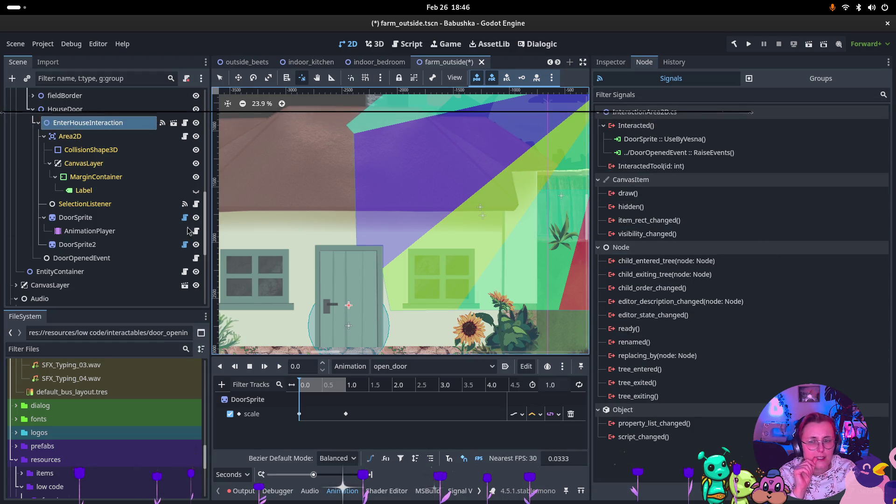
- Connect Interacted() to the AnimationPlayer's PlayAnimation method and save farm_outside
click(747, 125)
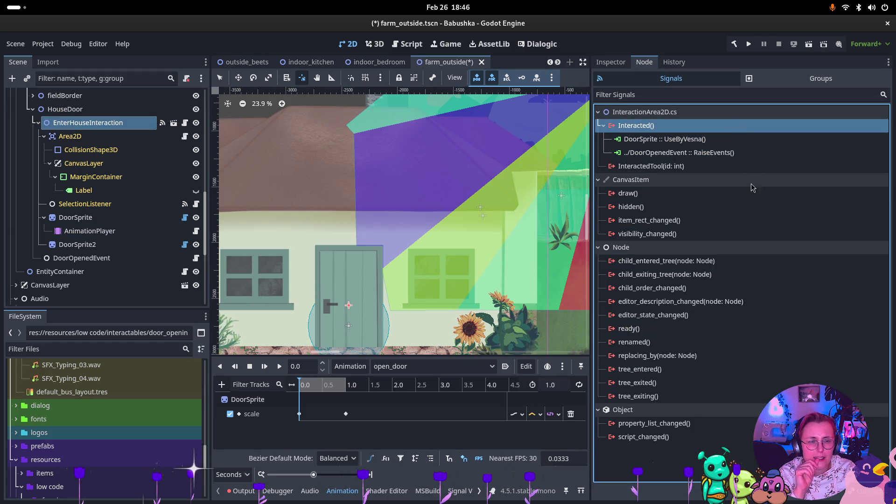
key(Return)
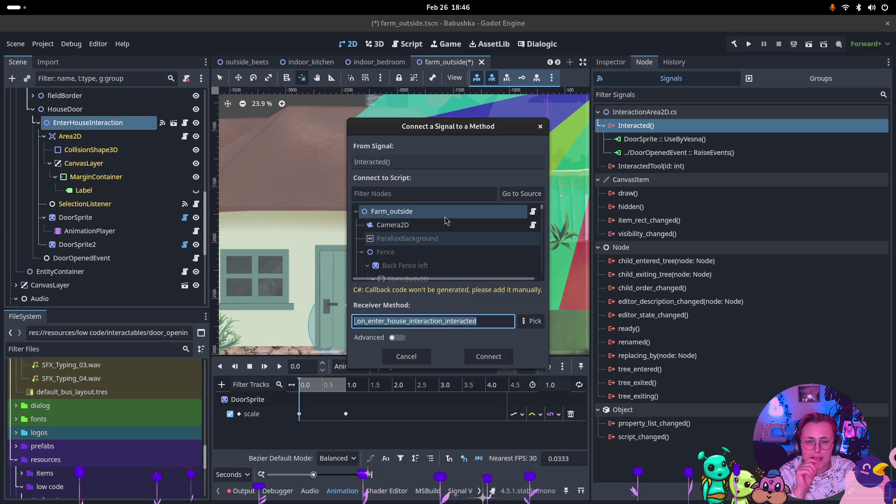
scroll(467, 243, down, 3)
click(532, 266)
scroll(476, 254, down, 3)
scroll(476, 254, down, 2)
click(462, 248)
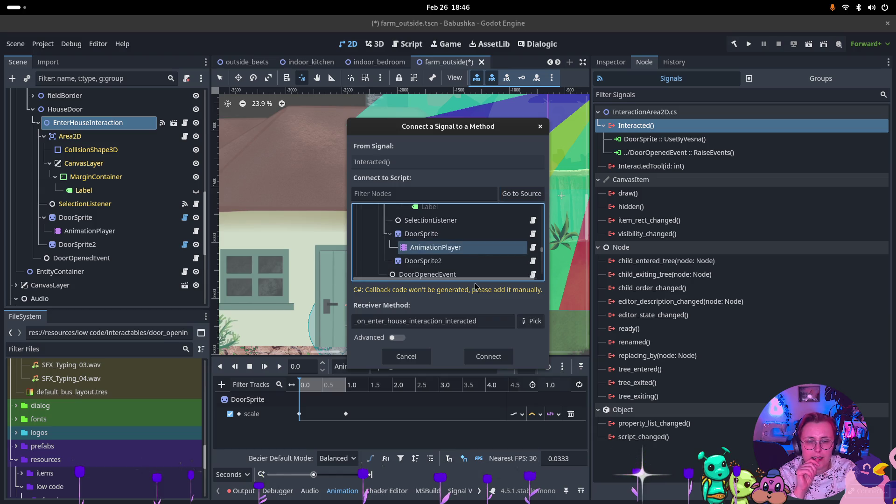
click(532, 322)
click(434, 157)
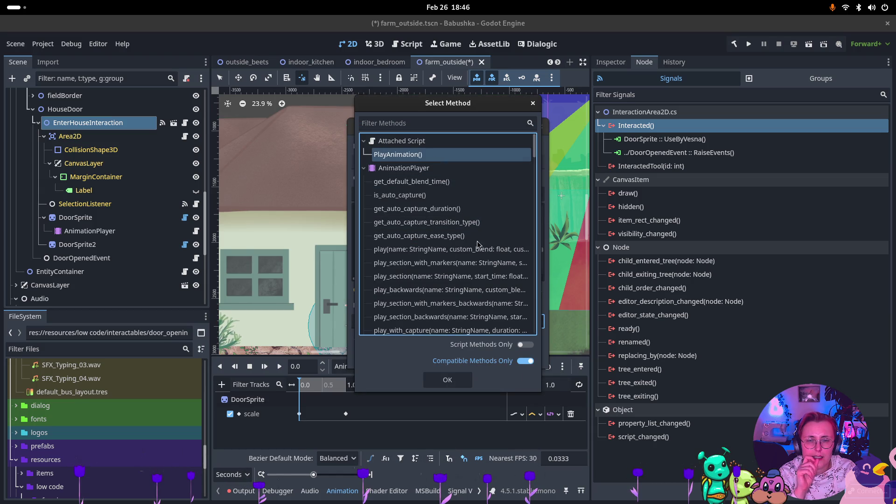
click(444, 380)
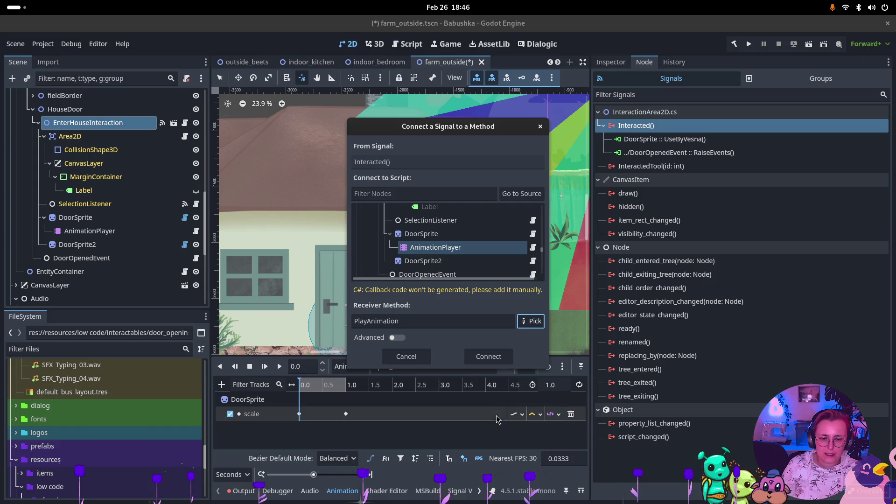
click(489, 357)
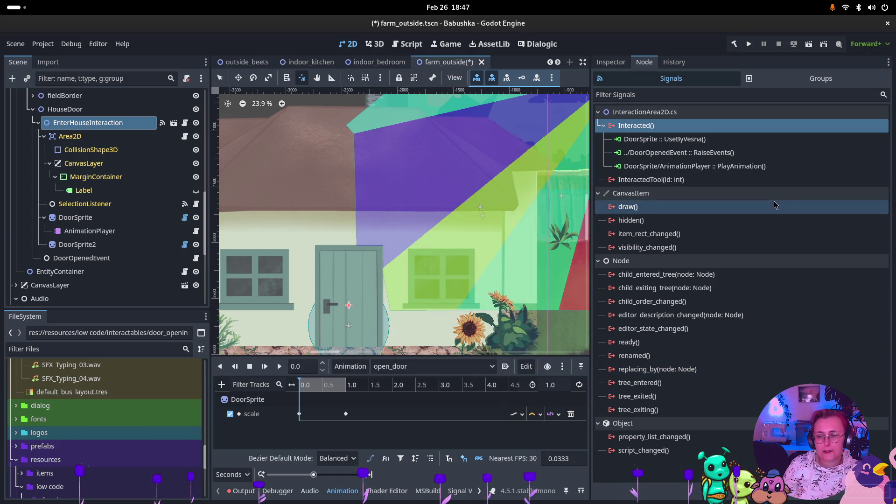
key(ctrl+s)
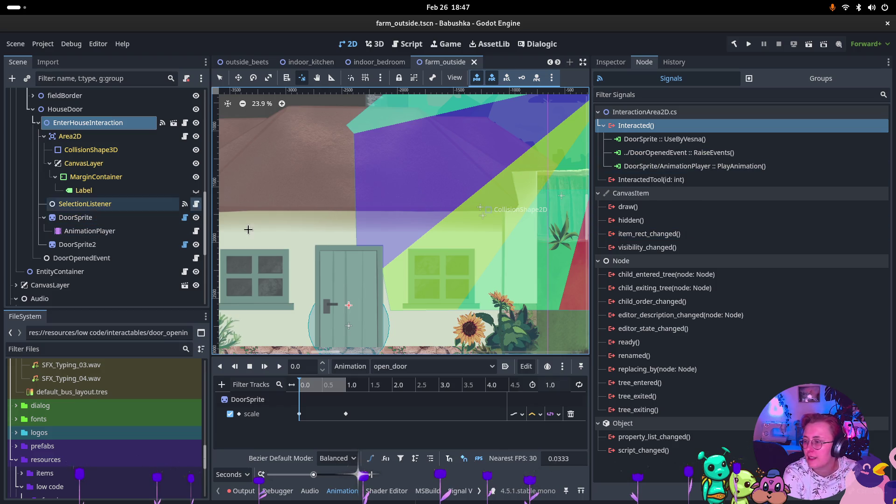
click(365, 78)
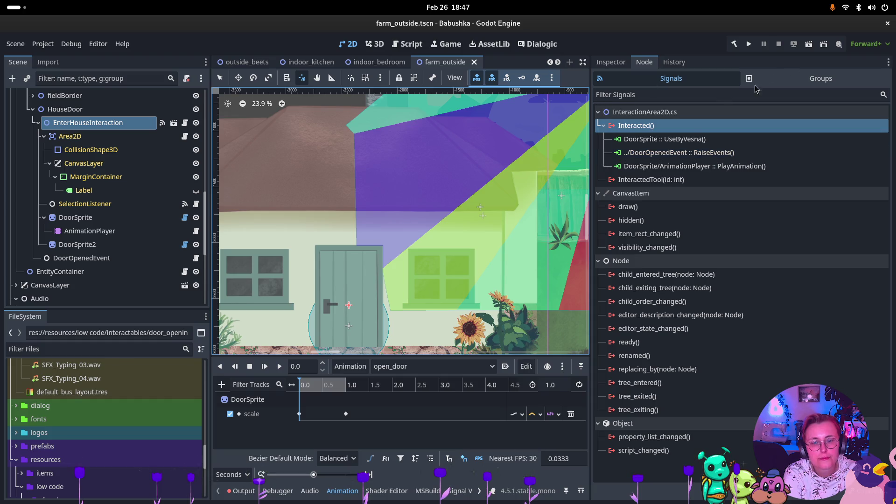
- Start a new connection from the AnimationPlayer's animation_finished signal
click(116, 230)
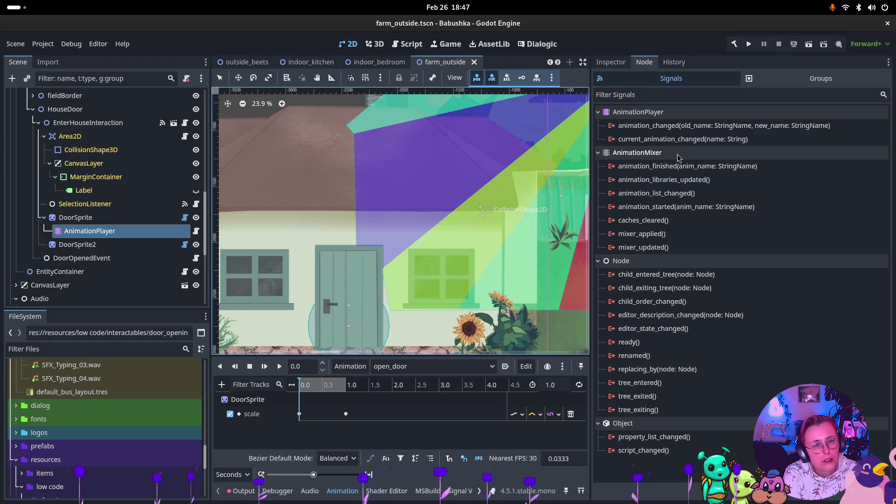
mouse_move(695, 133)
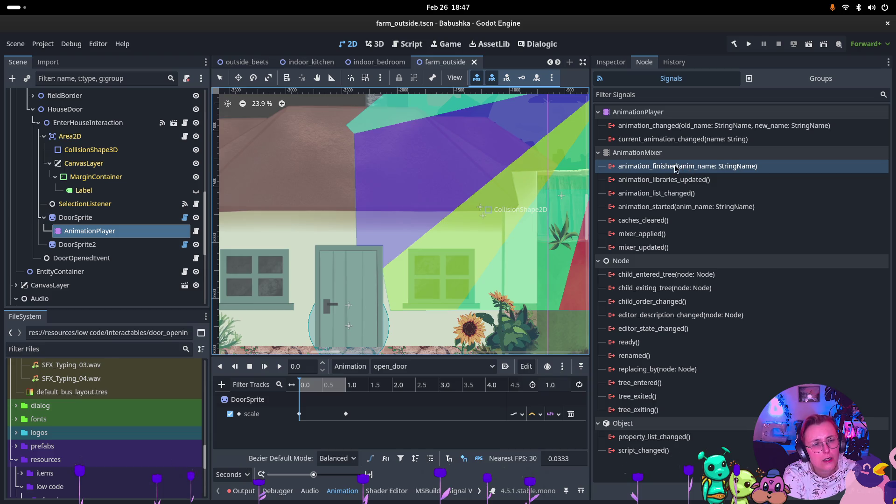
mouse_move(674, 168)
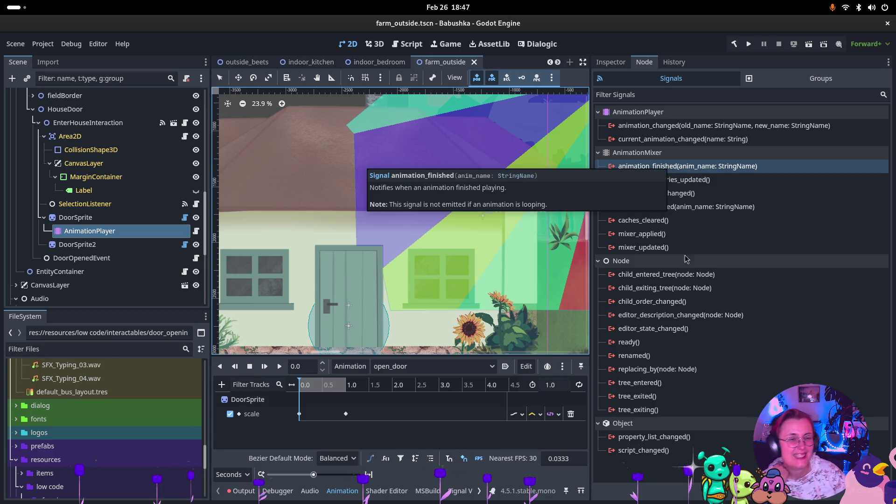
mouse_move(659, 234)
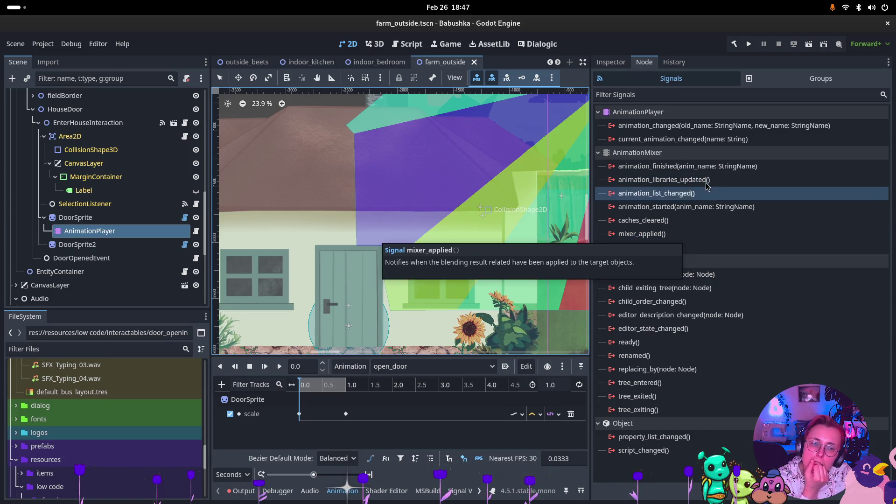
click(707, 166)
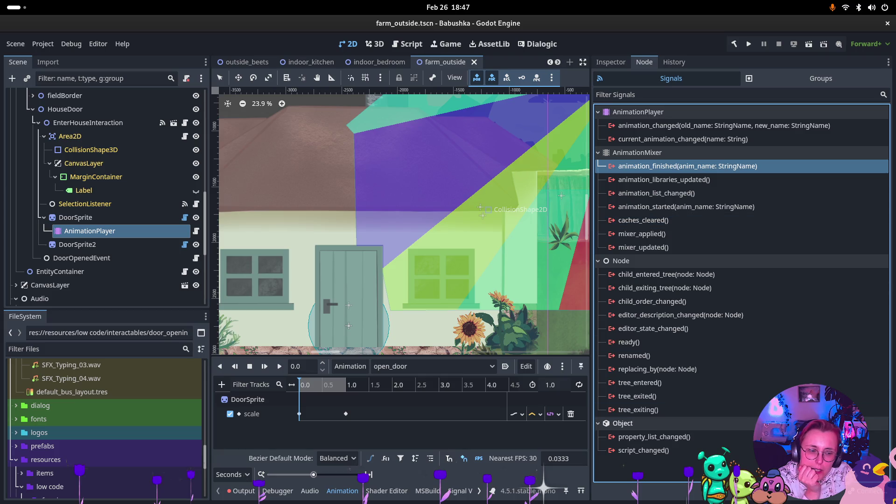
key(Return)
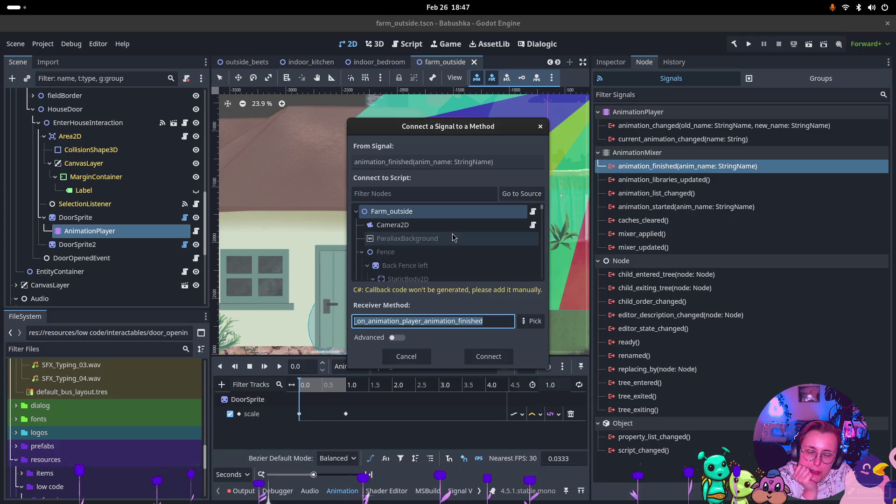
- Target DoorSprite, show all methods, and connect animation_finished to UseByVesna
scroll(445, 239, down, 3)
click(514, 195)
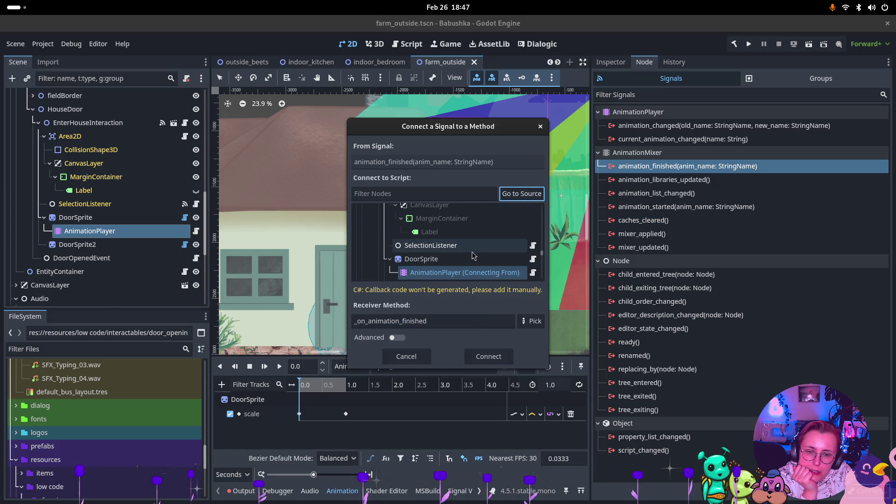
scroll(475, 253, up, 1)
scroll(474, 251, up, 5)
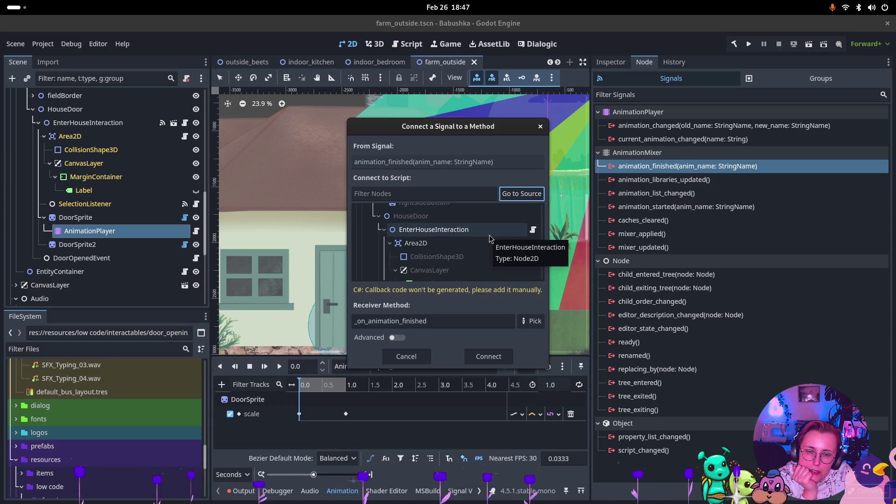
scroll(490, 239, up, 2)
scroll(489, 248, down, 8)
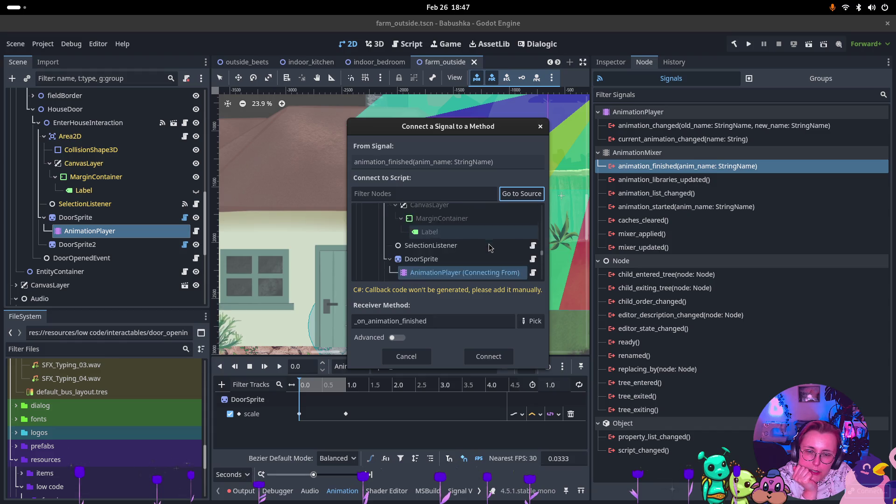
click(463, 222)
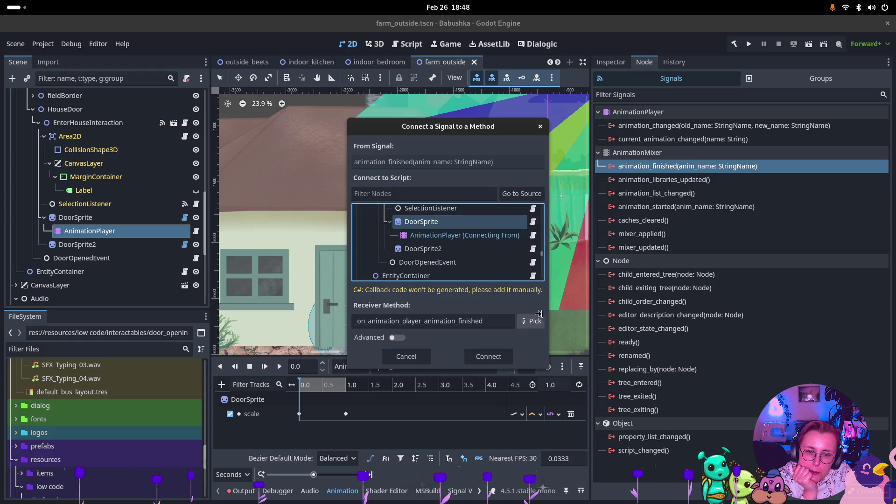
click(532, 321)
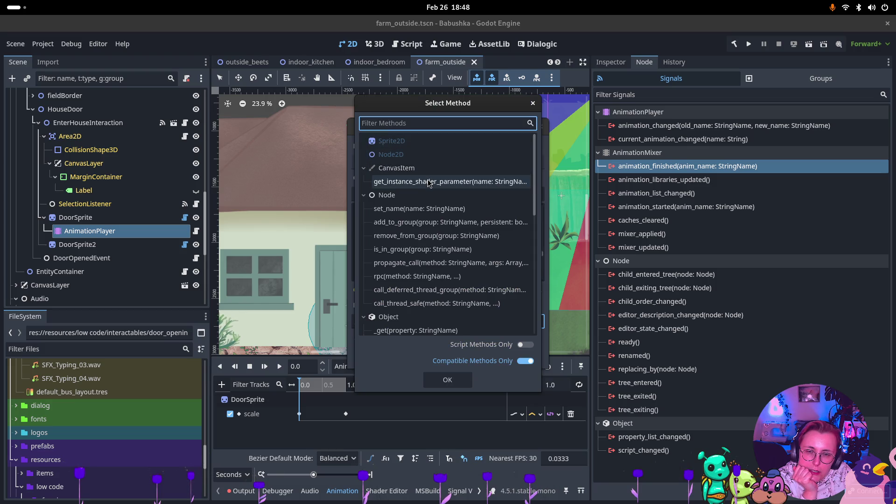
click(526, 361)
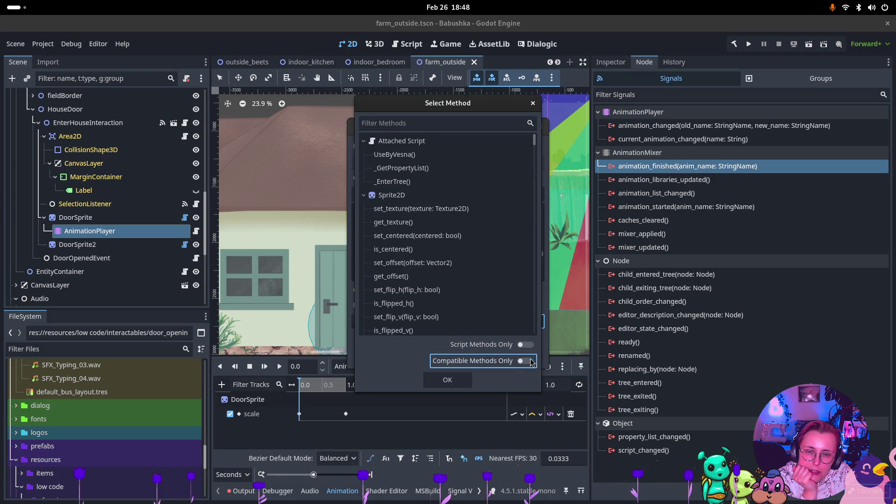
click(411, 154)
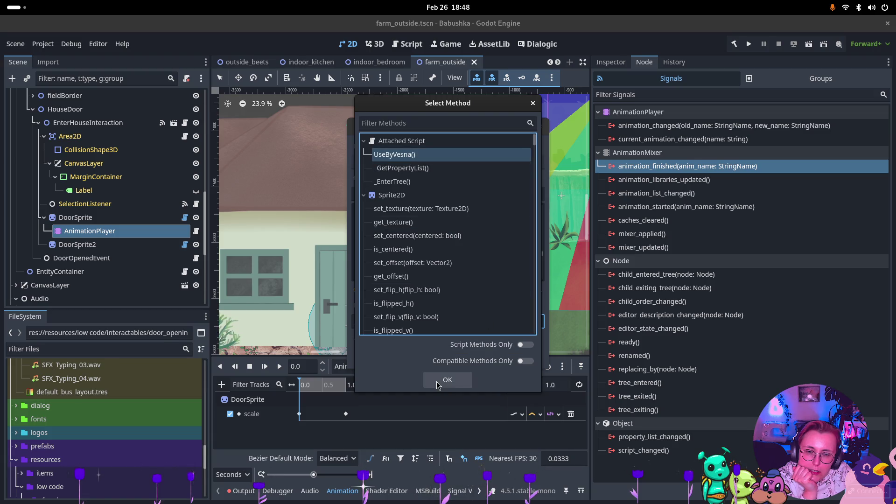
click(448, 379)
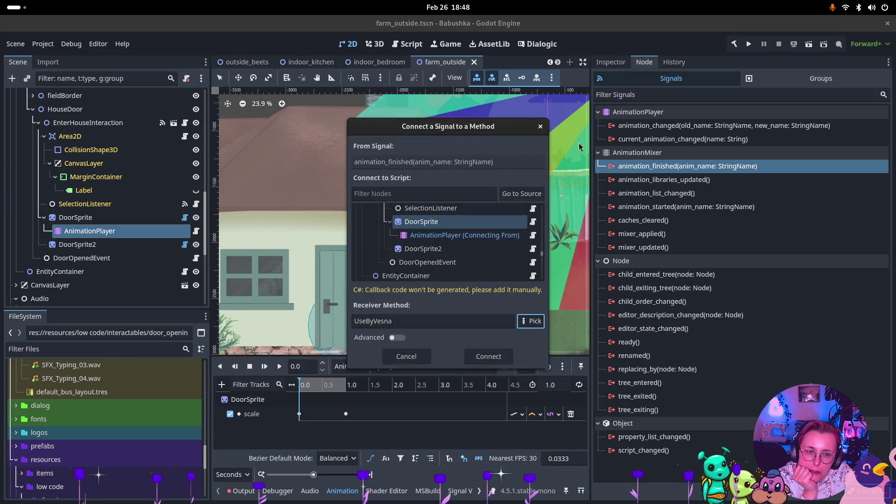
click(498, 363)
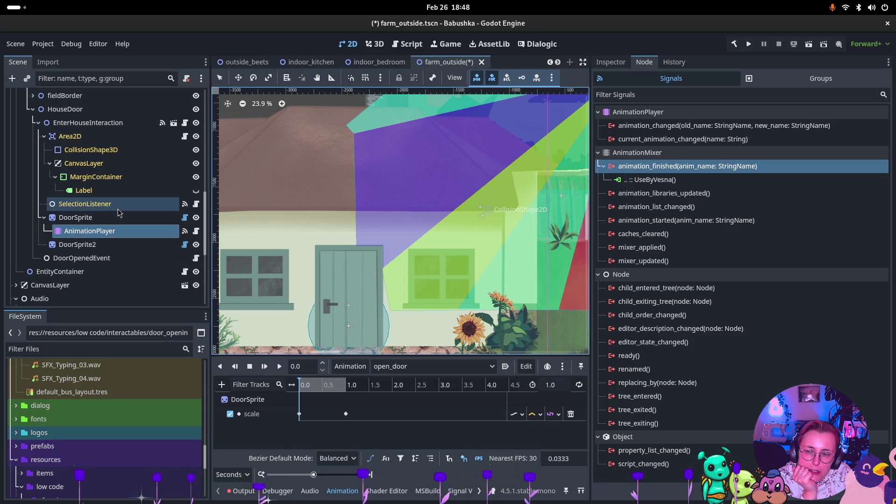
- Delete Interacted's DoorSprite UseByVesna connection, save farm_outside, and run the game
click(88, 123)
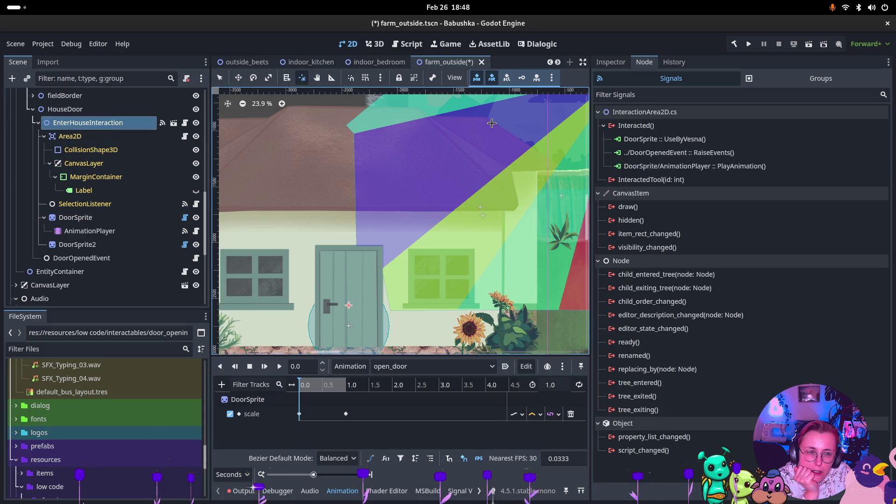
click(736, 139)
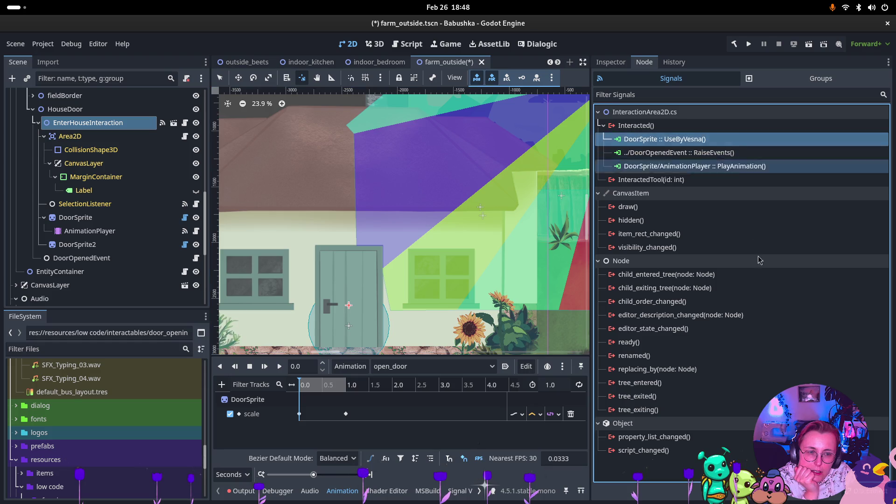
key(Delete)
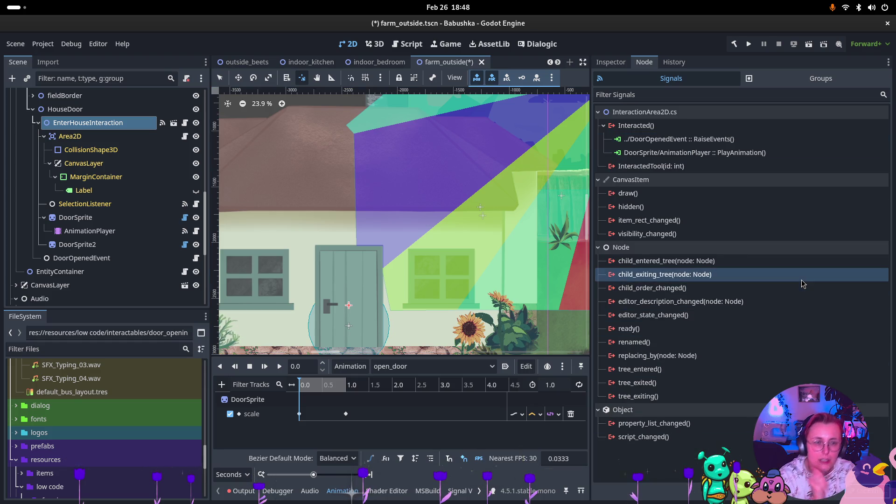
key(ctrl+s)
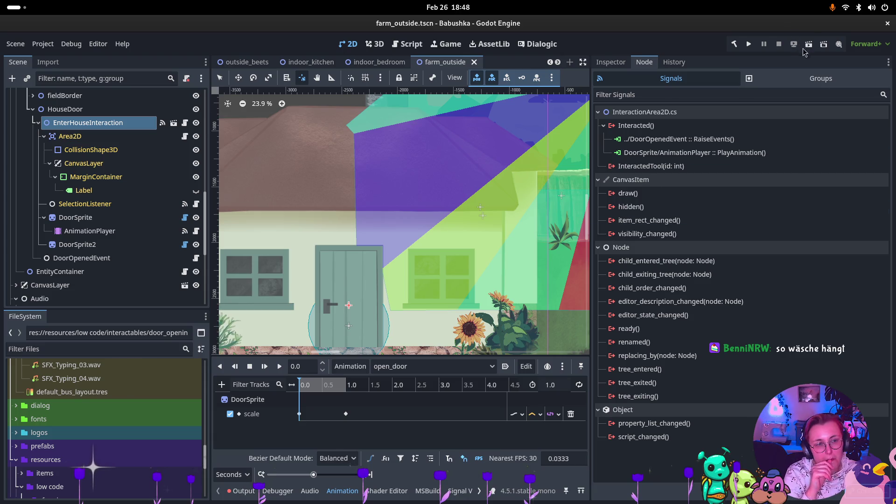
click(810, 45)
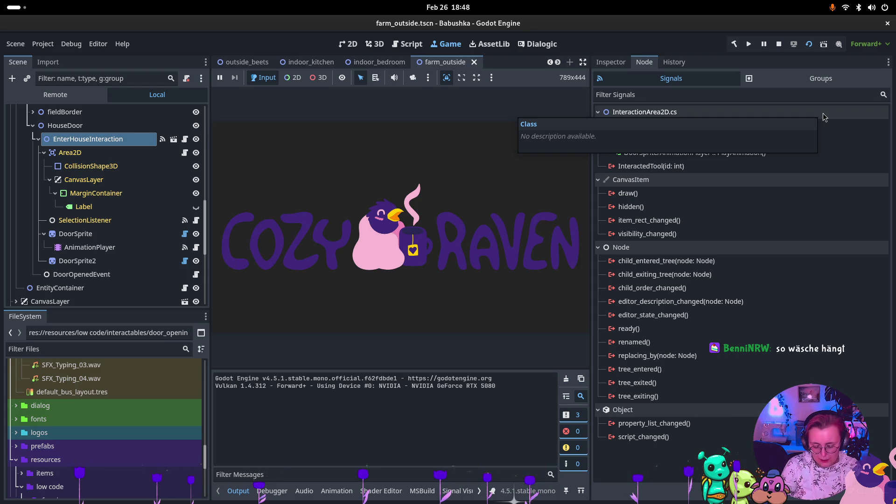
- Check AnimationStarter.cs in Rider, return to Godot, and stop the game with F8
key(alt+Tab)
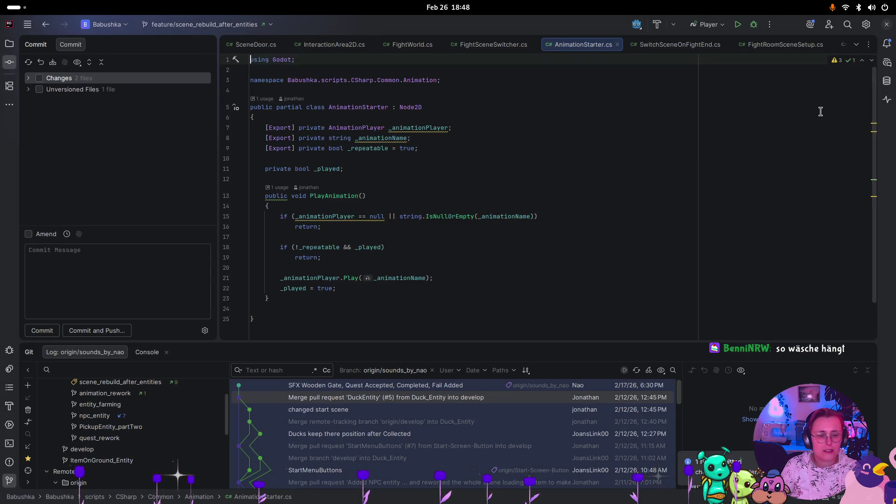
key(super)
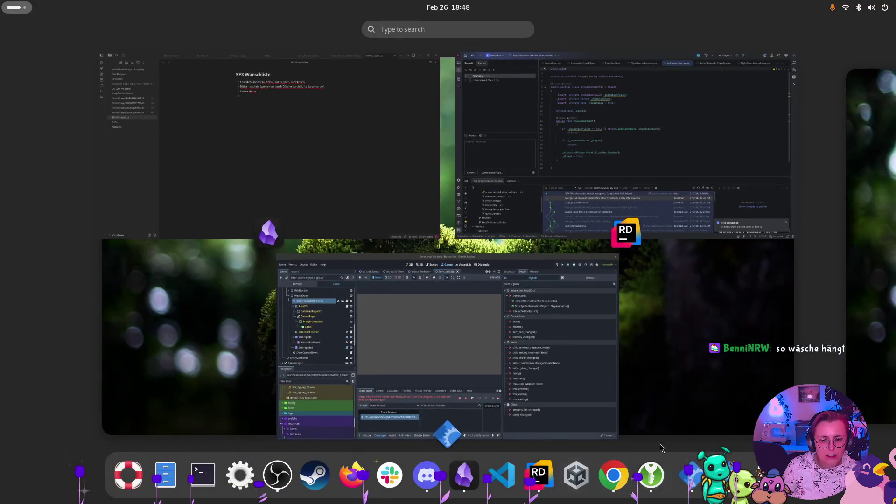
click(374, 402)
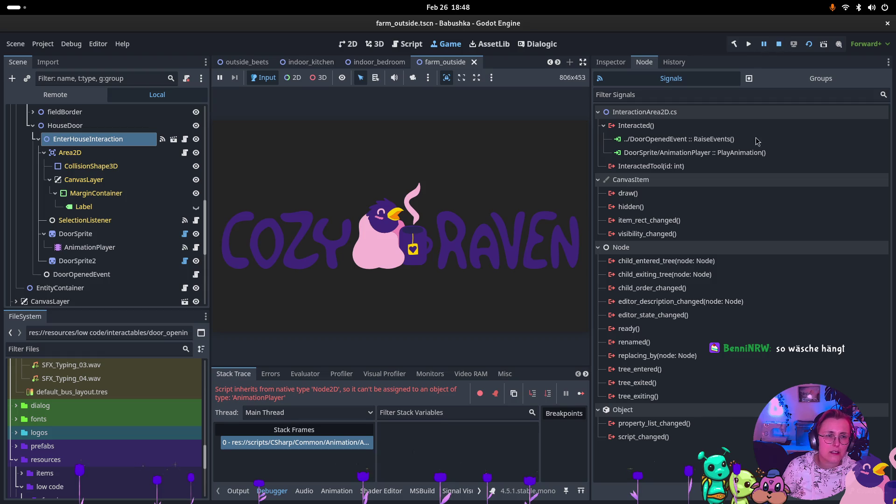
key(F8)
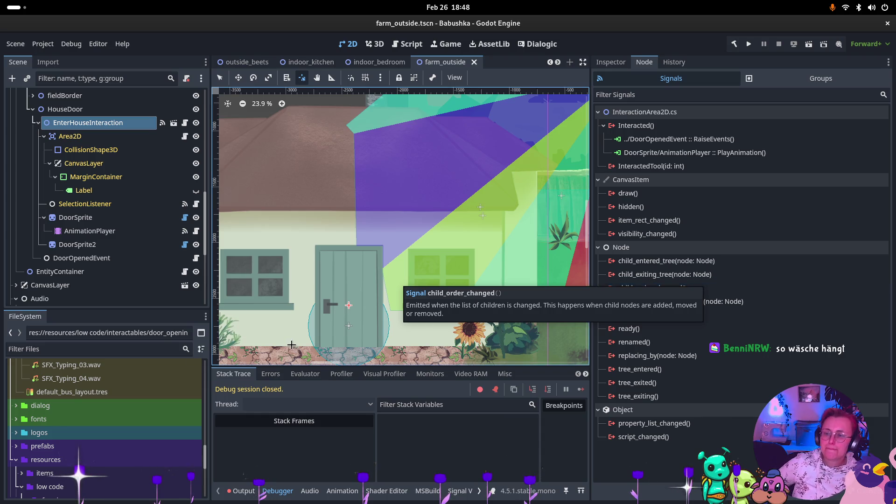
- Choose Add Child Node from DoorSprite's context menu
click(66, 222)
right_click(66, 227)
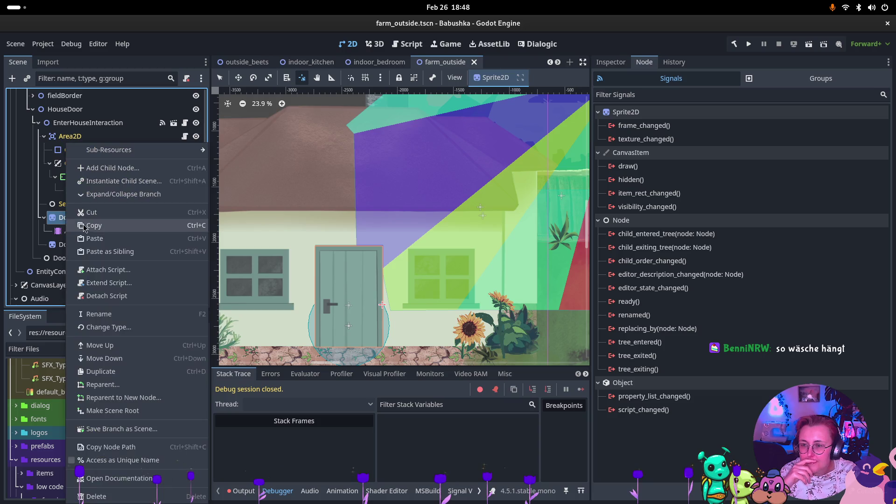
click(98, 164)
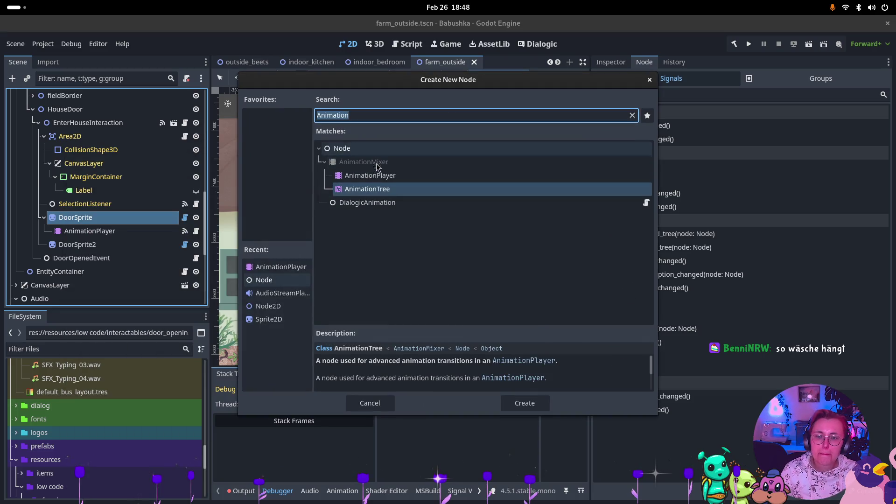
- Create a Node2D child under DoorSprite and rename it OpenDoorAnimation
text(Node2D)
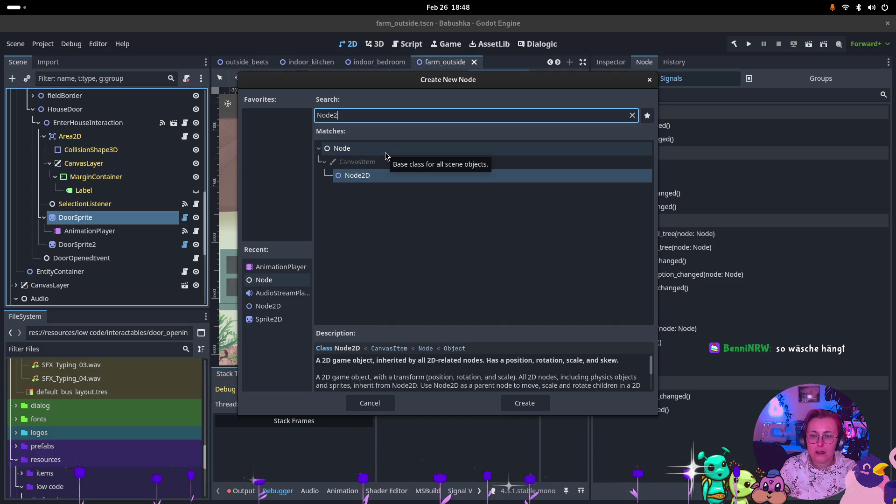
key(Return)
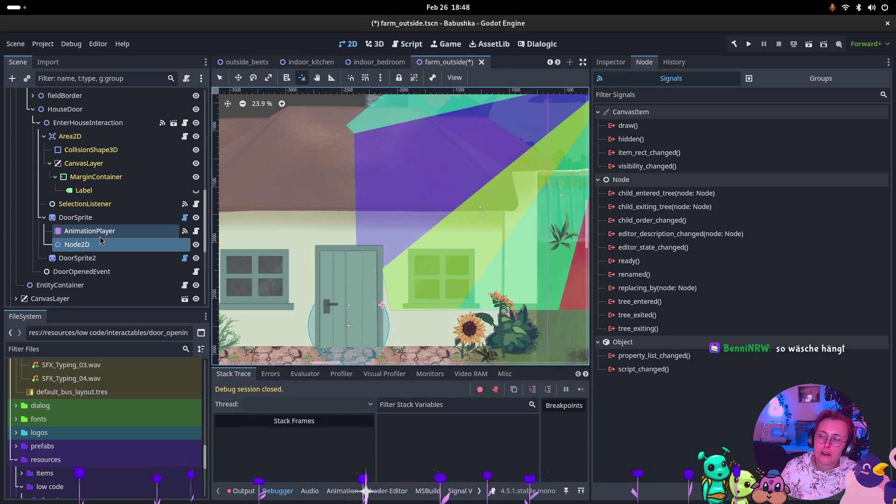
click(103, 243)
click(112, 246)
text(Animation)
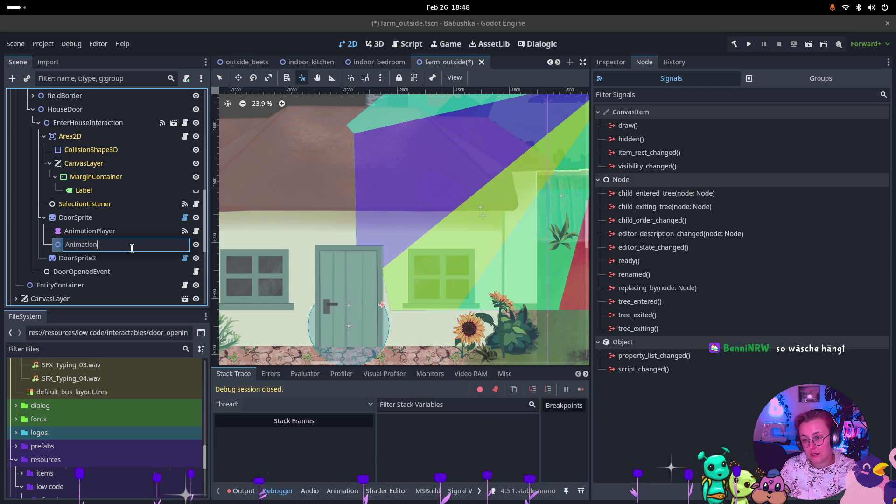
text(Contr)
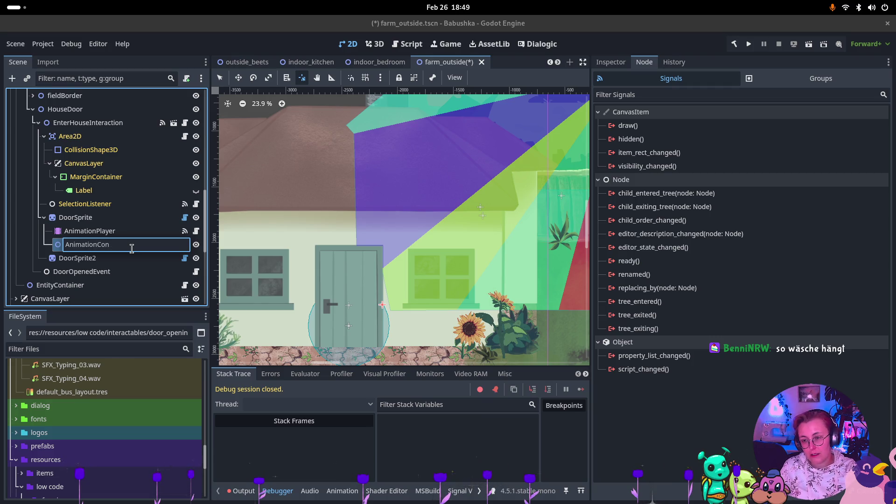
key(BackSpace)
key(BackSpace)
key(BackSpace)
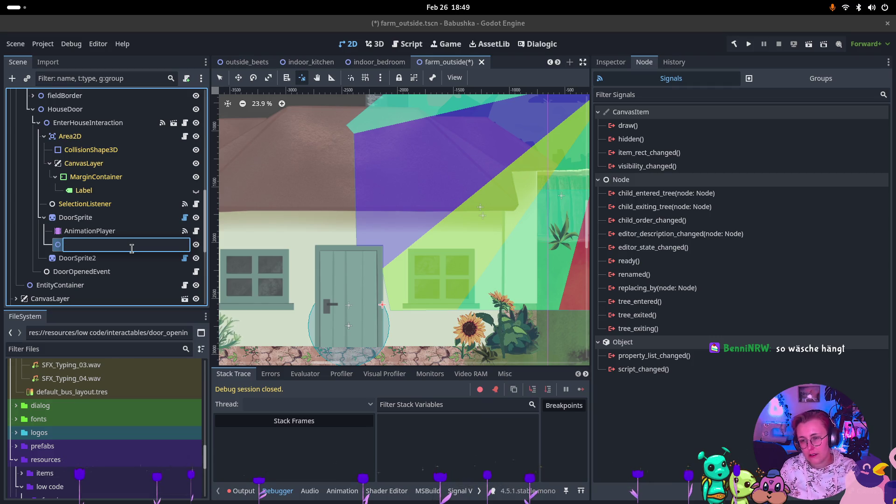
text(OpenDoorAnimation)
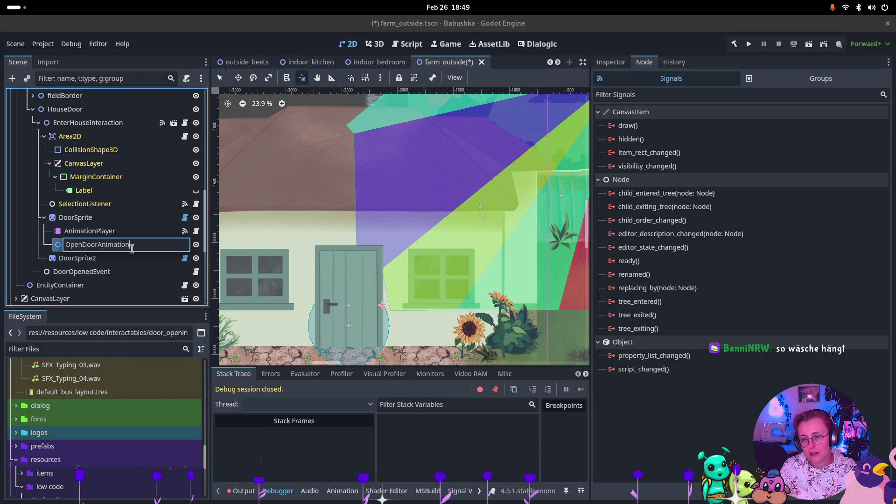
key(Return)
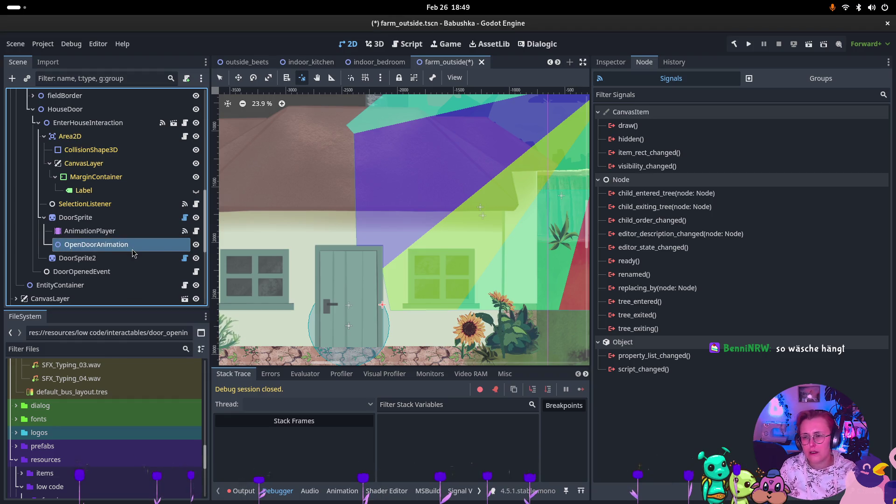
key(super)
click(595, 181)
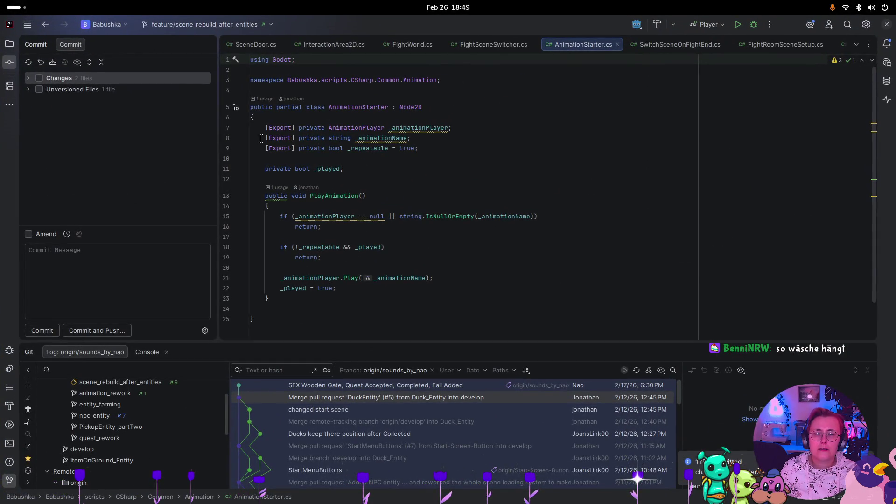
key(super)
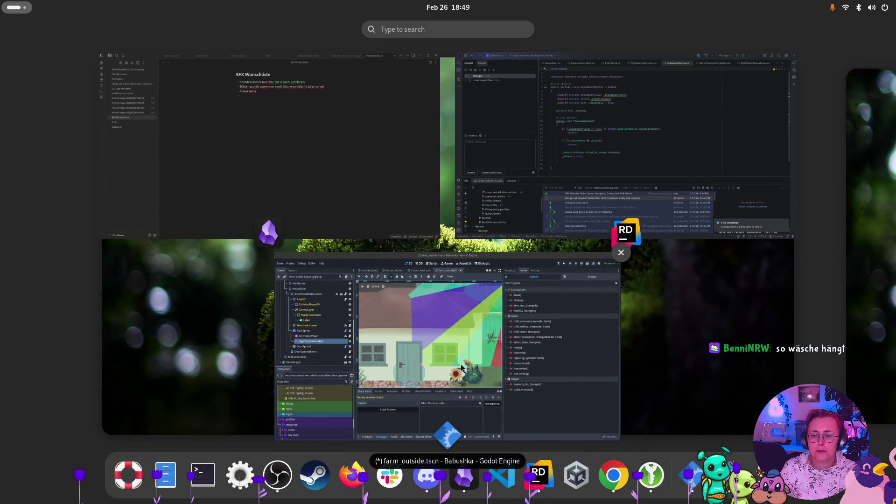
click(601, 160)
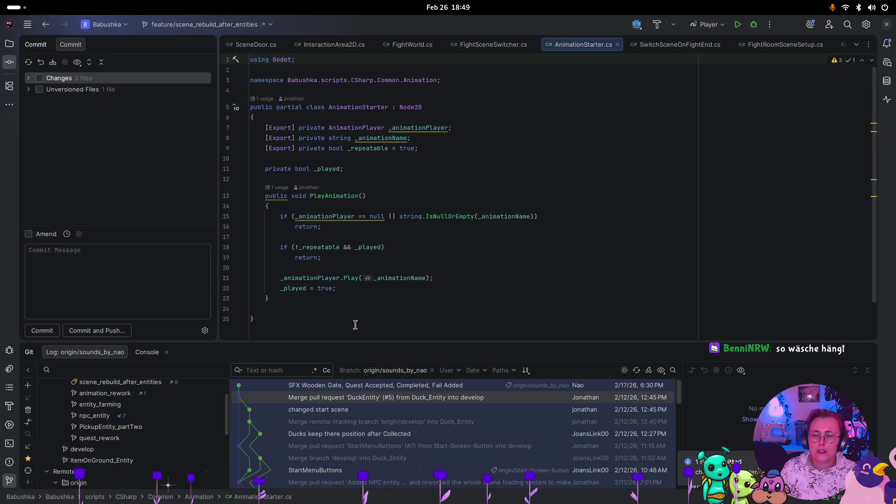
key(super)
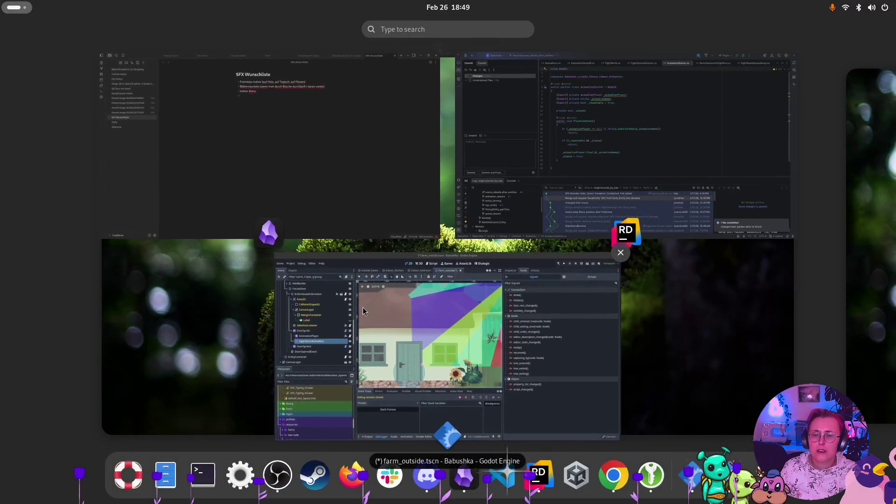
click(368, 300)
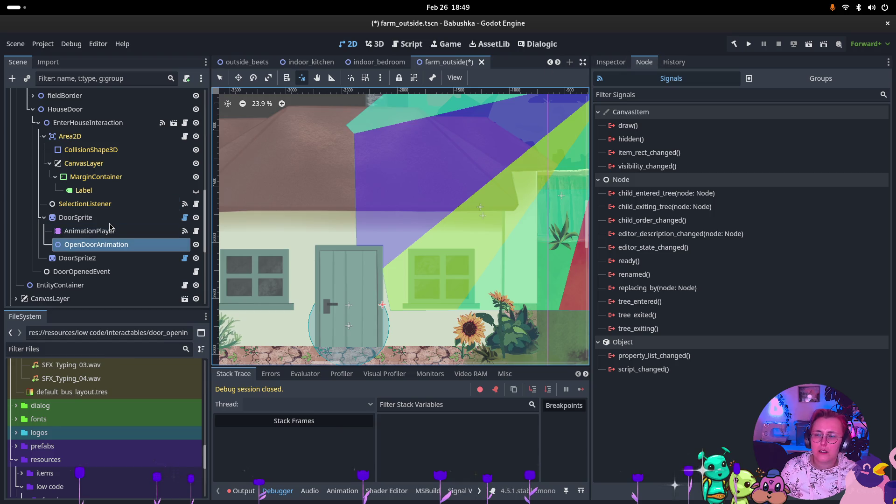
key(Up)
key(Up)
key(Down)
key(Down)
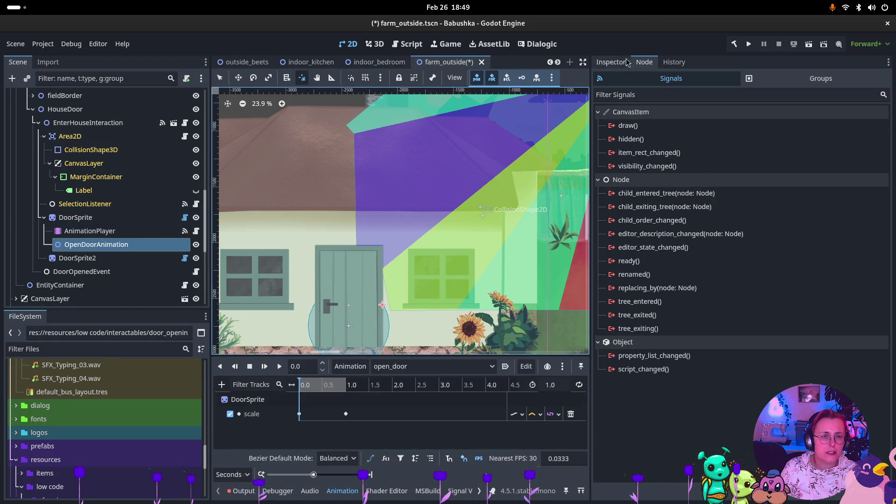
- Attach AnimationStarter.cs to the OpenDoorAnimation node
click(611, 62)
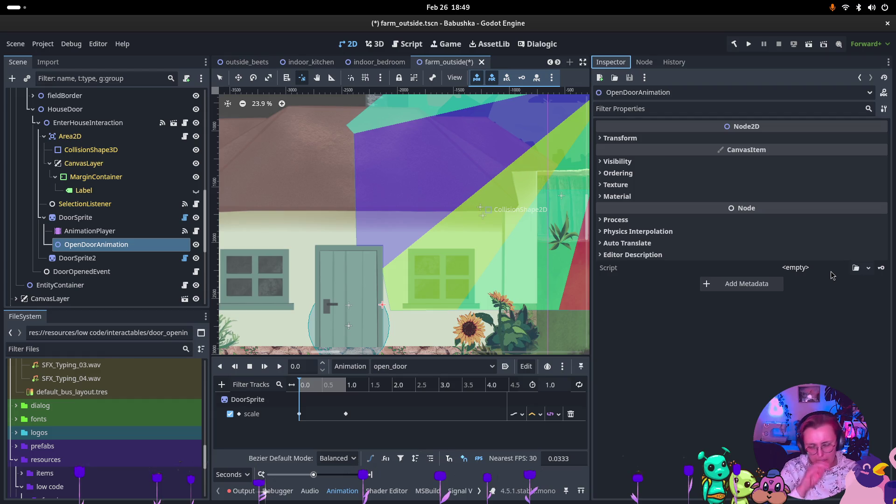
click(855, 268)
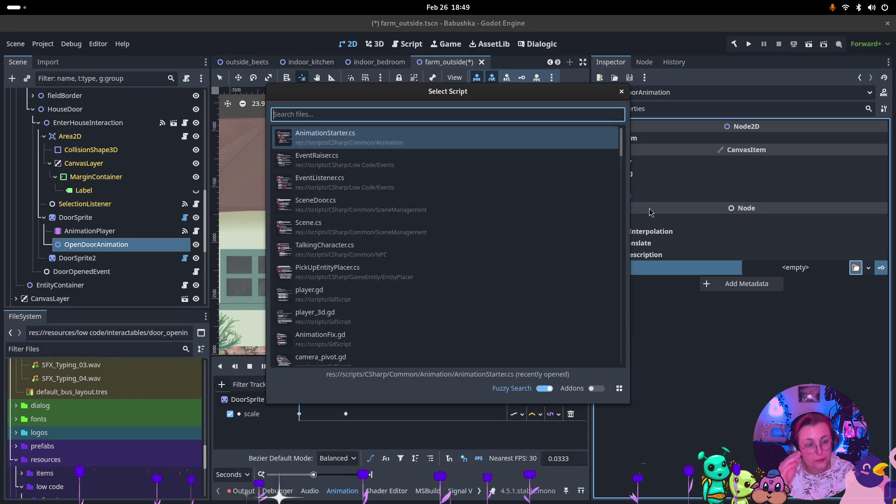
double_click(441, 139)
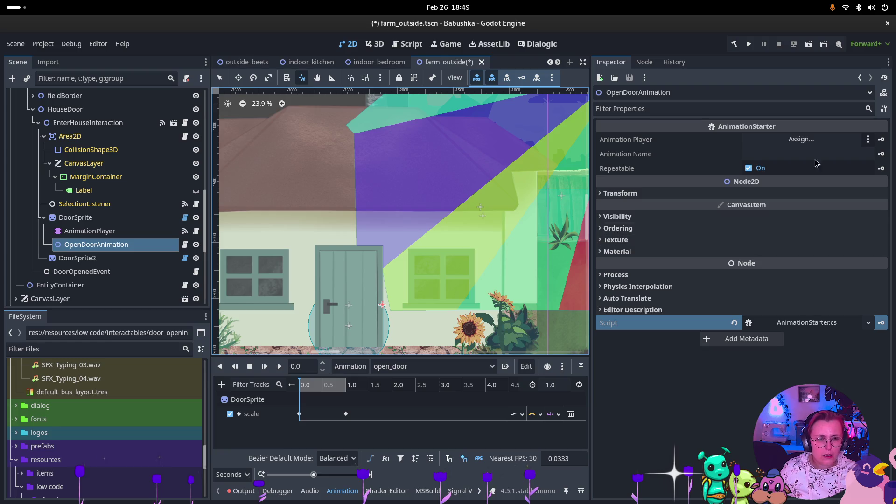
- Set Animation Player to AnimationPlayer, Animation Name to open_door, Repeatable off, then view AnimationPlayer's signals
mouse_move(90, 230)
mouse_down()
mouse_move(701, 140)
mouse_move(789, 140)
mouse_move(783, 148)
mouse_up()
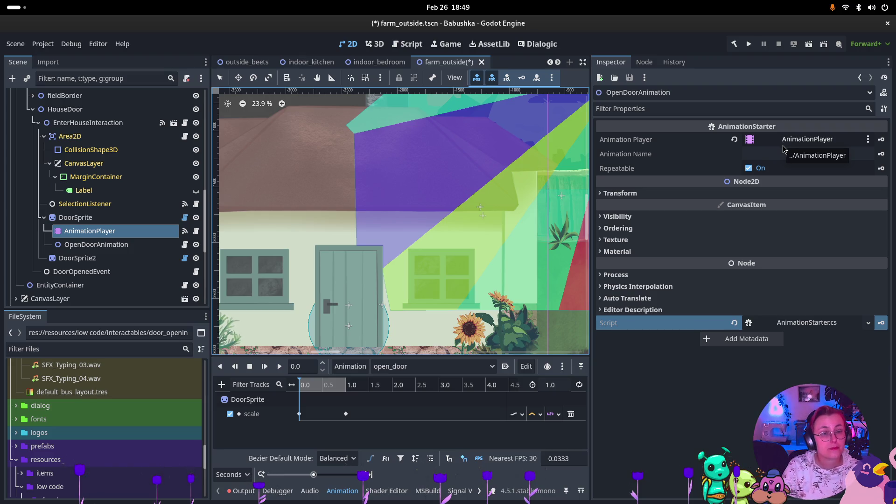
click(798, 154)
text(open_door)
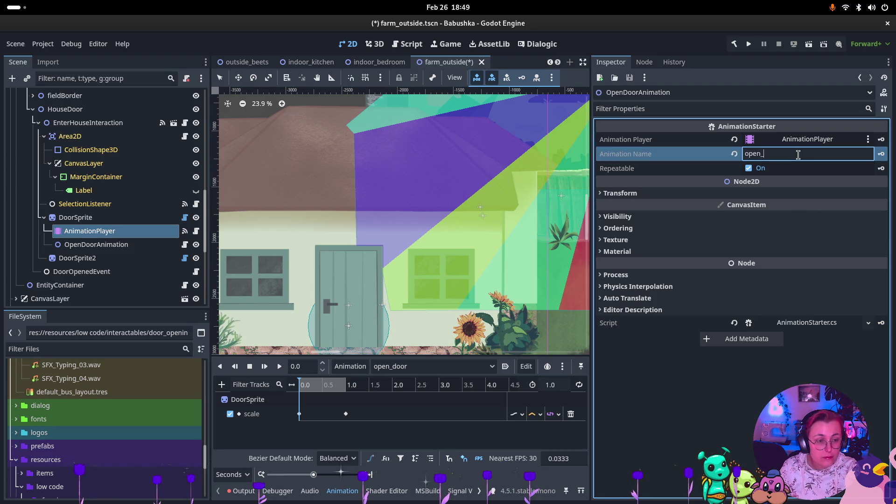
click(749, 168)
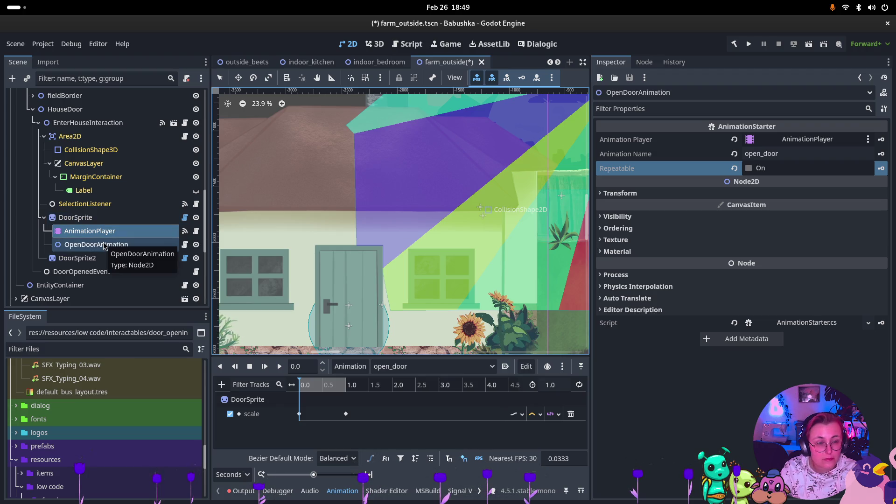
click(89, 231)
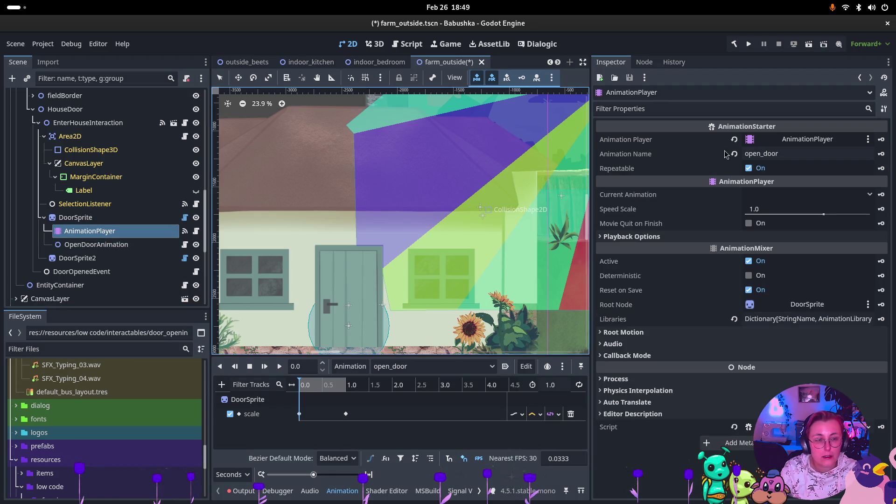
click(645, 63)
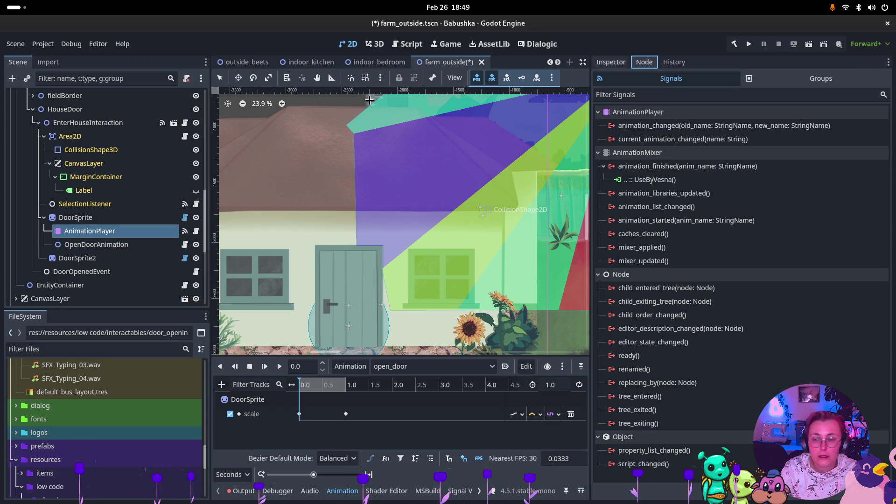
- Delete EnterHouseInteraction's old PlayAnimation connection to AnimationPlayer
click(88, 123)
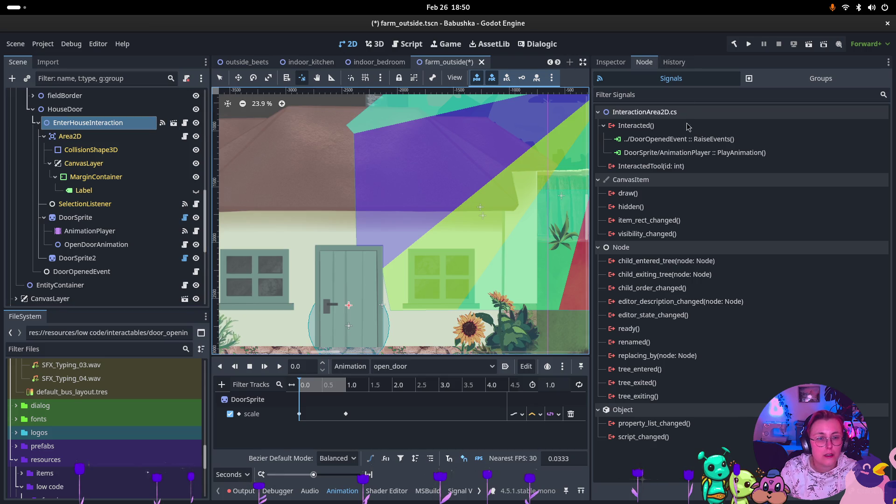
click(695, 153)
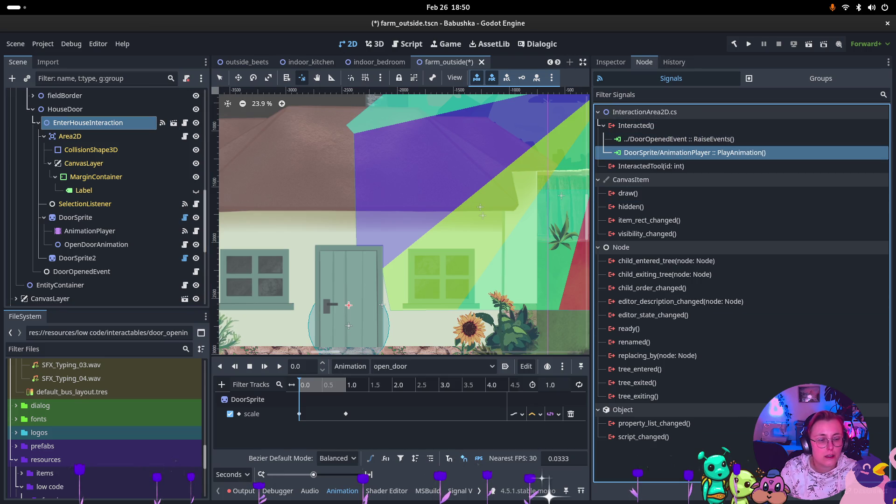
key(Delete)
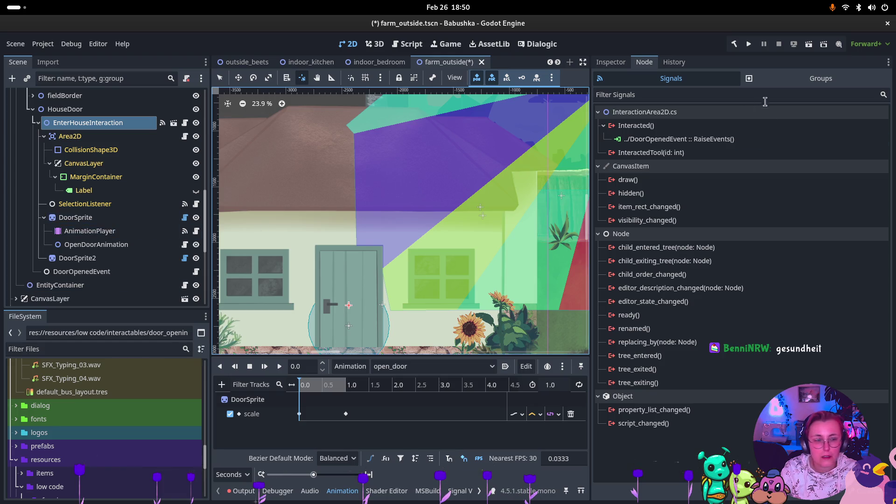
- Connect Interacted() to OpenDoorAnimation's PlayAnimation() and run the current scene
click(636, 125)
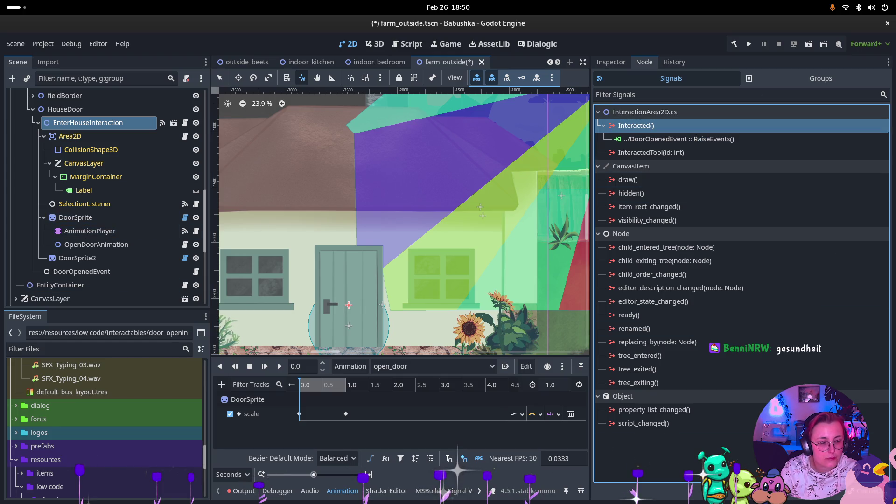
double_click(636, 125)
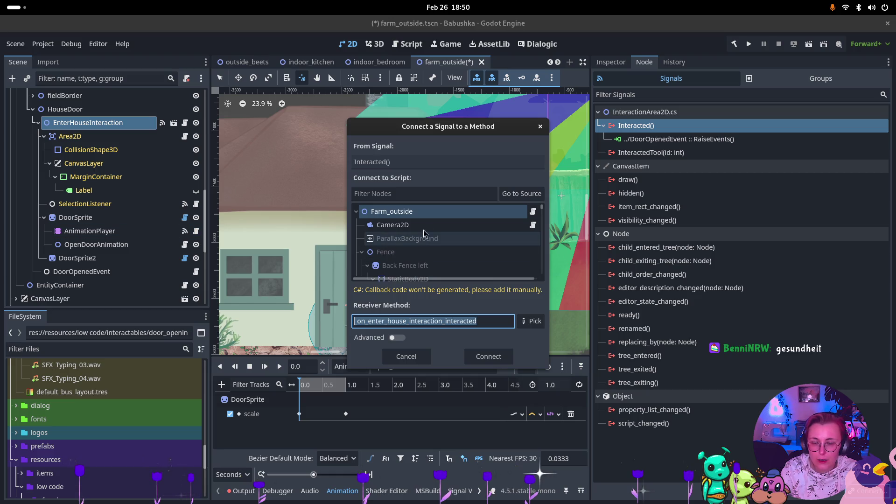
scroll(467, 243, down, 5)
click(448, 264)
scroll(468, 261, down, 5)
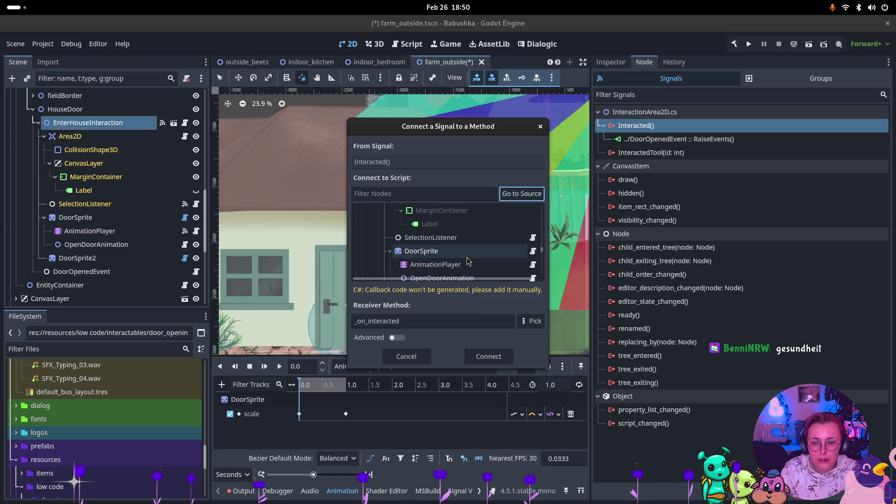
click(464, 261)
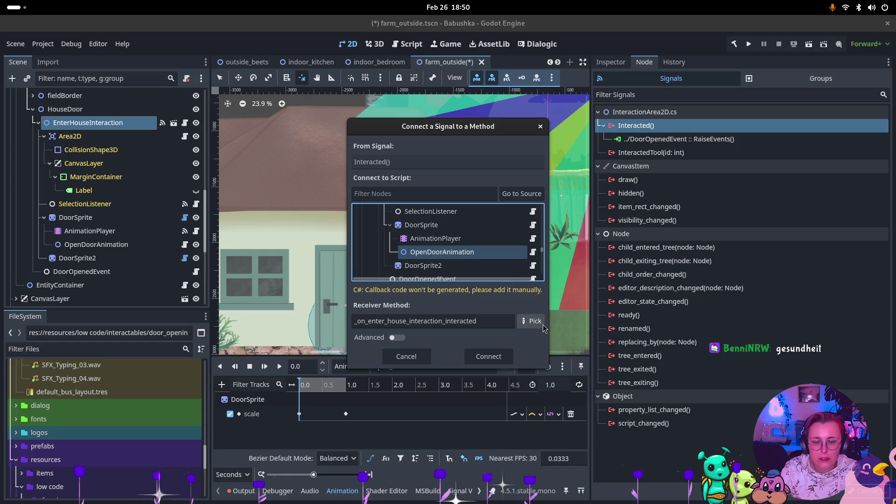
click(532, 321)
click(399, 177)
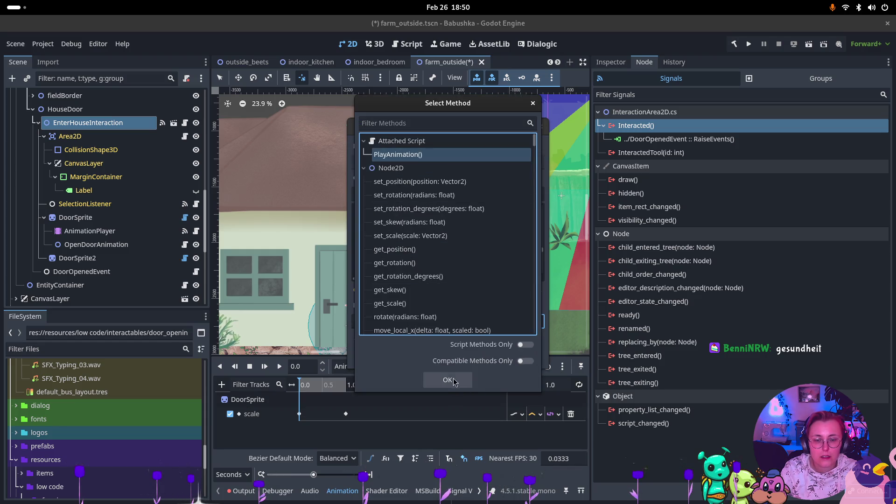
click(447, 398)
click(474, 355)
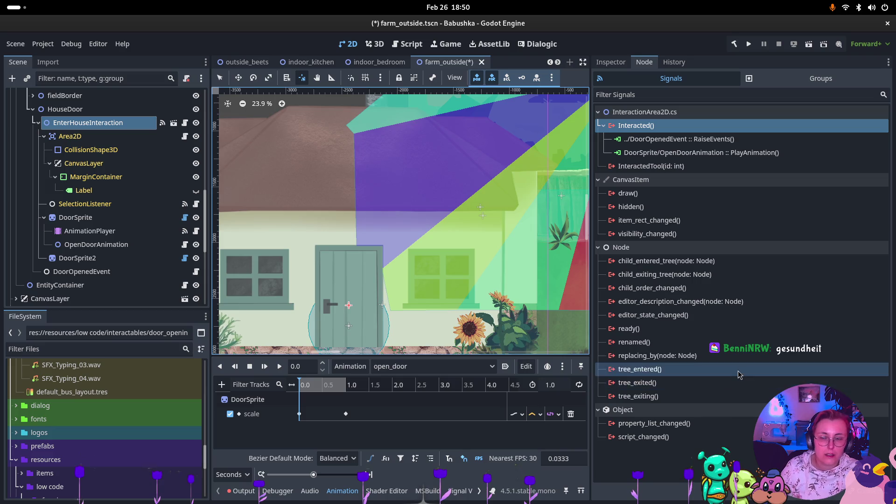
click(809, 45)
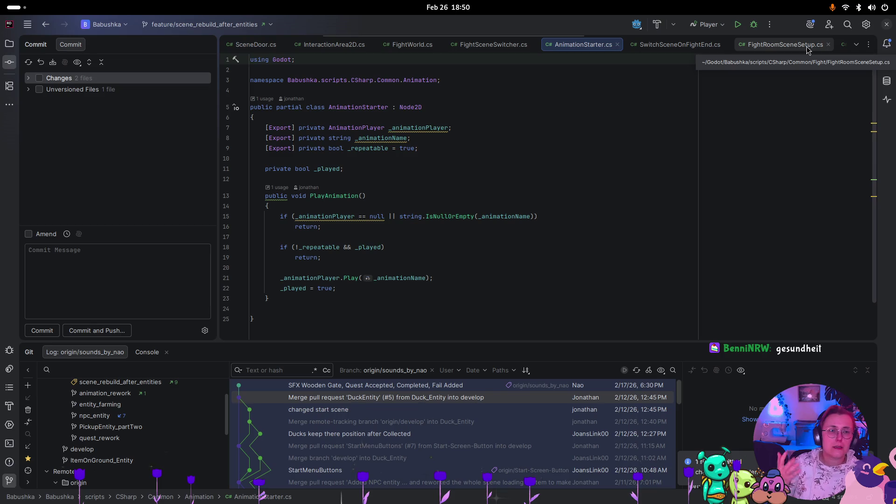
key(super)
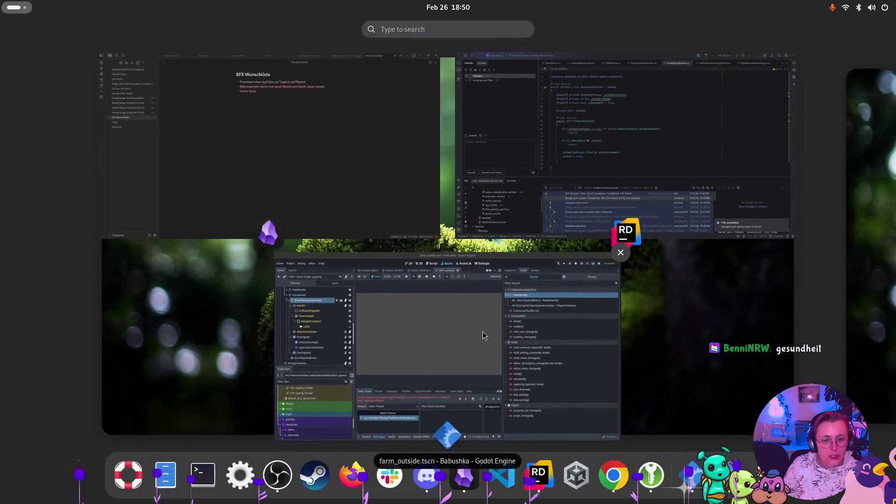
- Stop the game, clear the AnimationPlayer's Script property, and run the current scene again
click(436, 434)
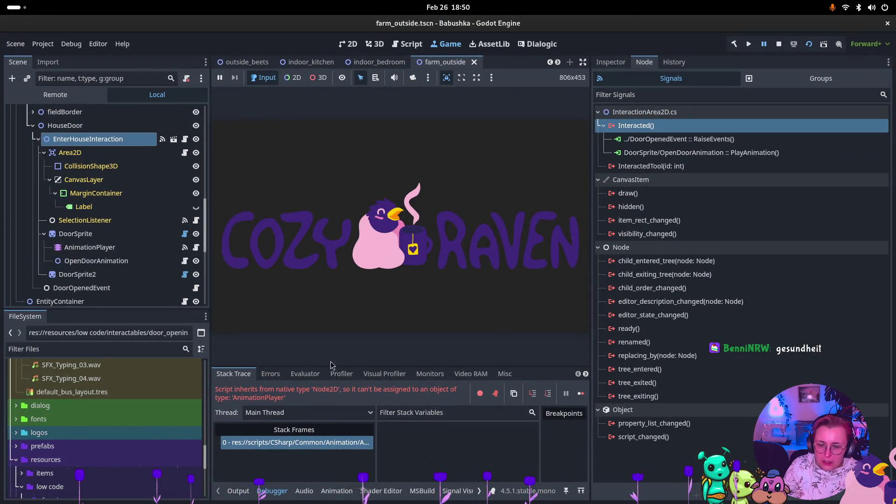
click(776, 43)
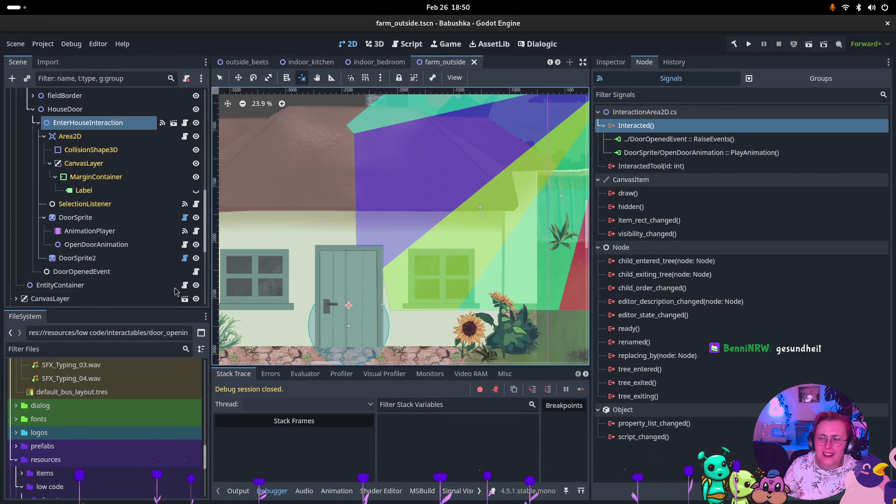
click(87, 232)
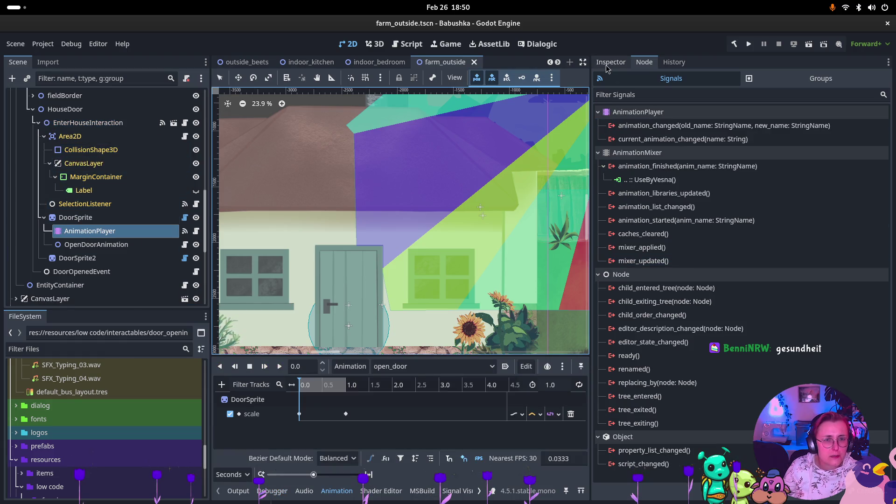
click(611, 62)
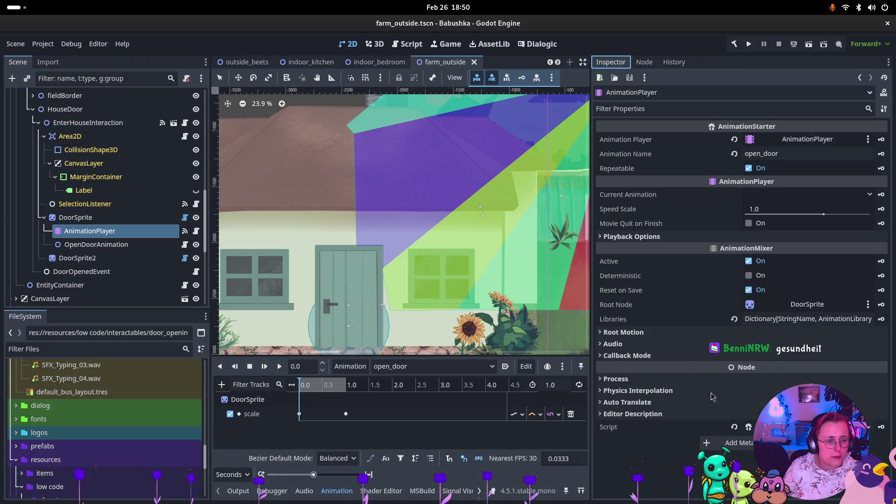
click(735, 427)
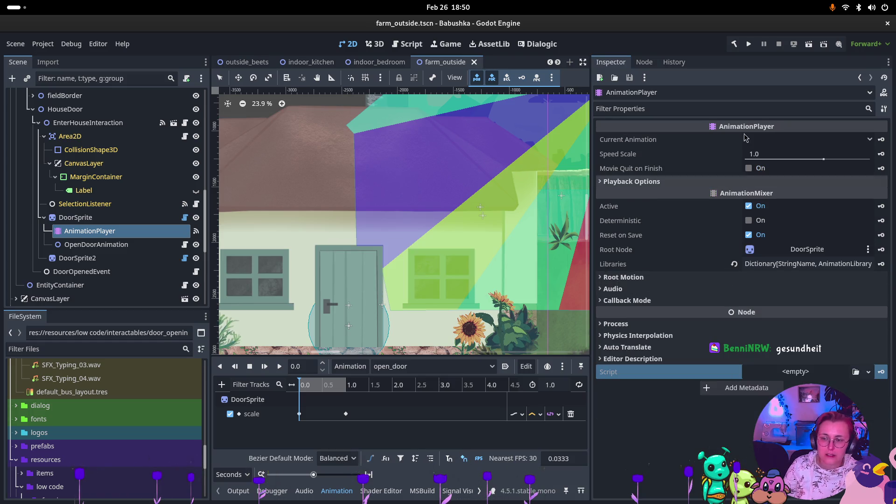
click(809, 44)
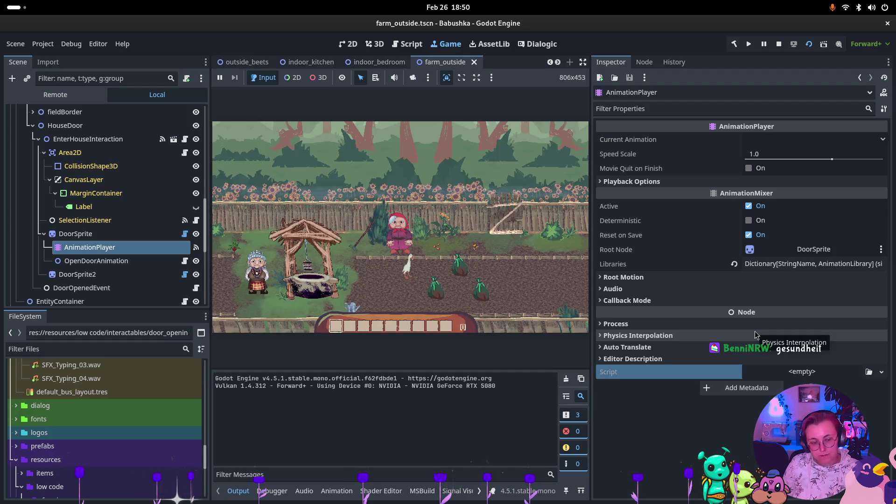
- Walk the character left to the house, open the door with E, then stop the game
click(369, 240)
key(a)
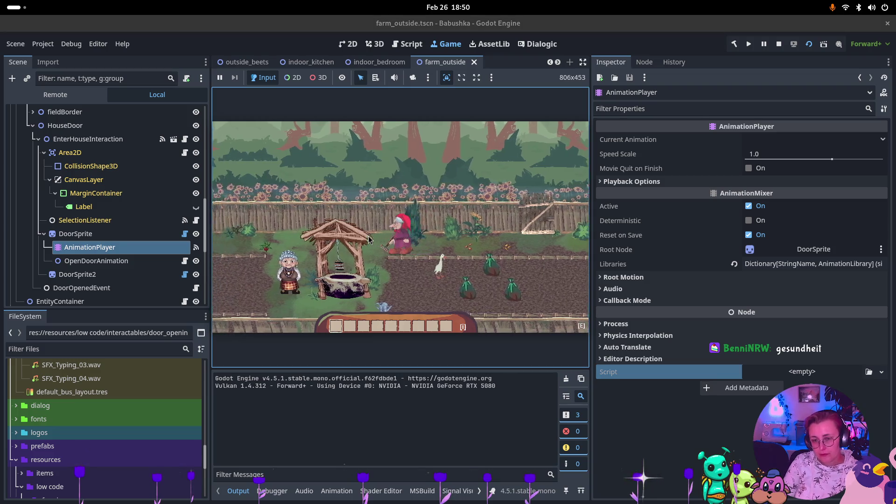
key(a)
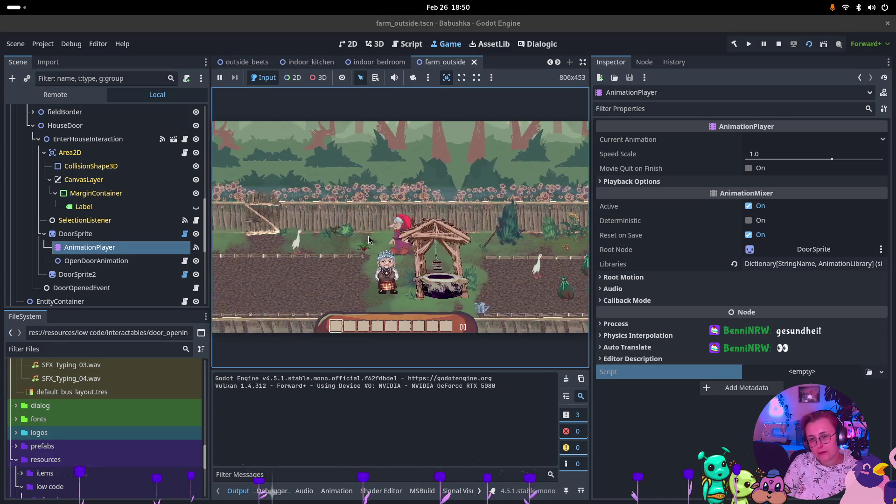
key(a)
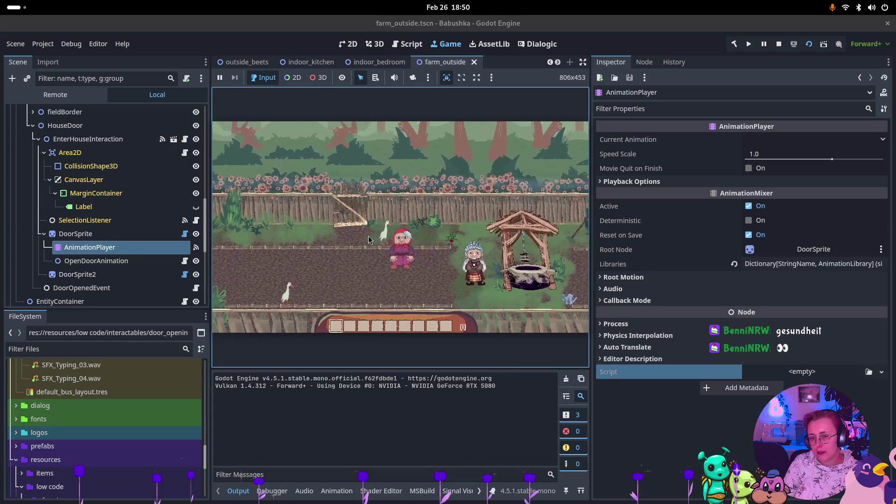
key(a)
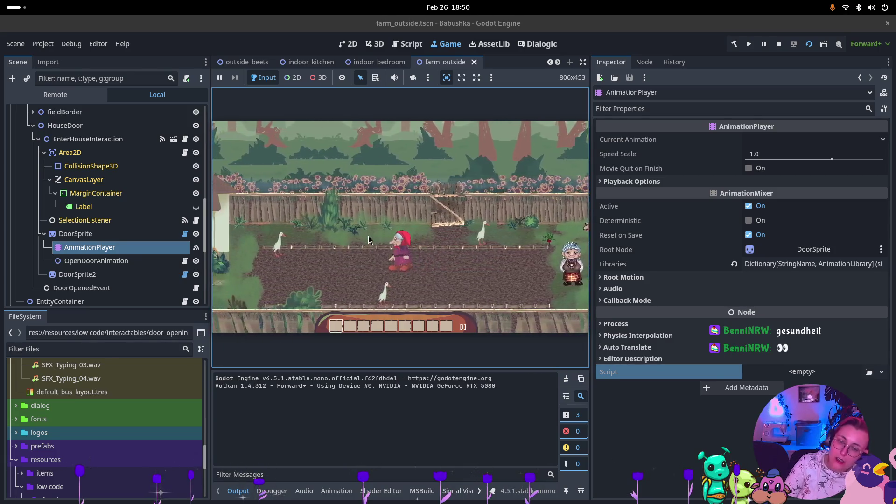
key(a)
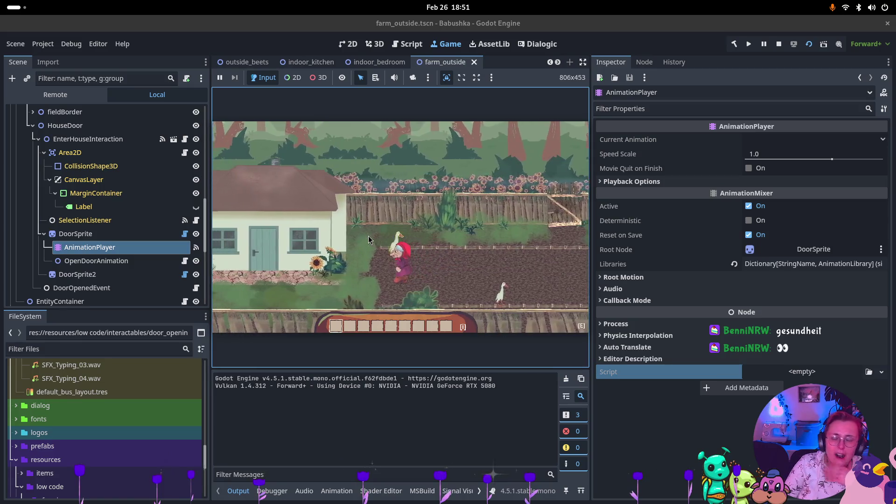
key(a)
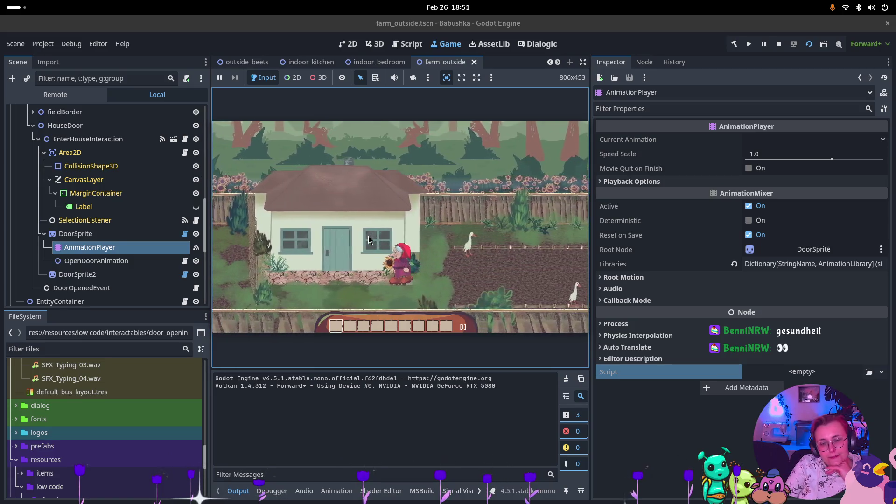
key(e)
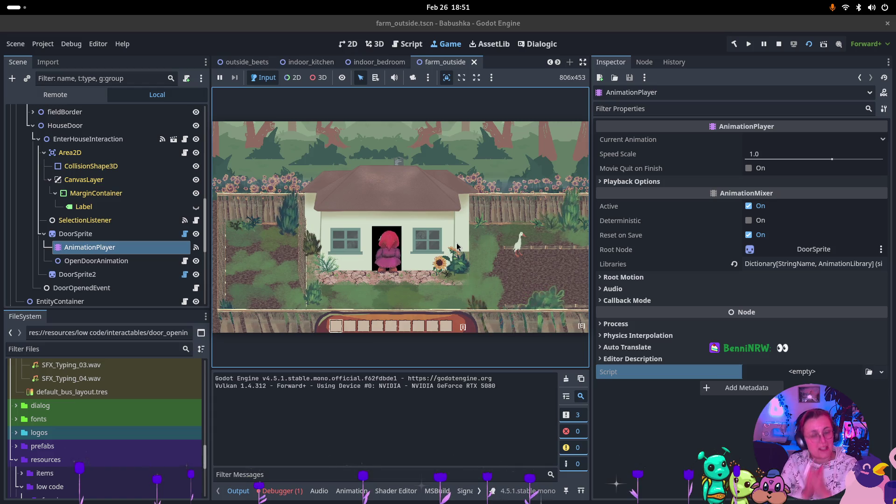
click(779, 44)
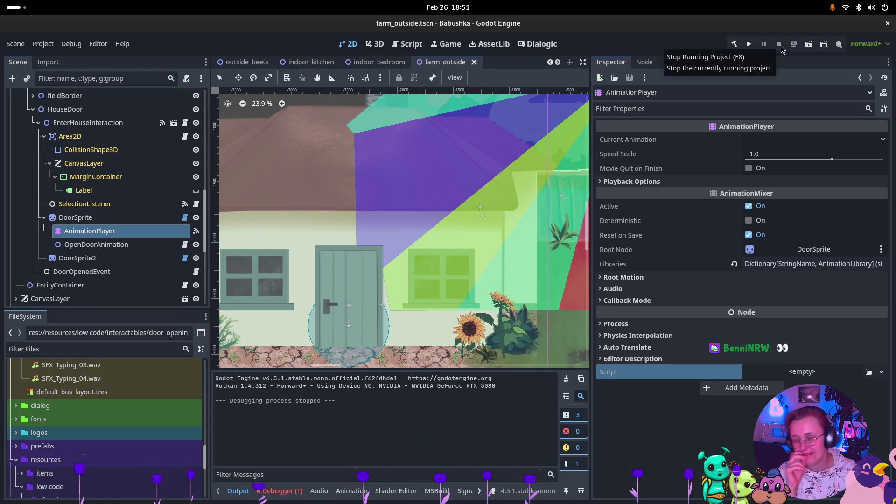
- Disconnect UseByVesna() from the AnimationPlayer's animation_finished signal
click(115, 246)
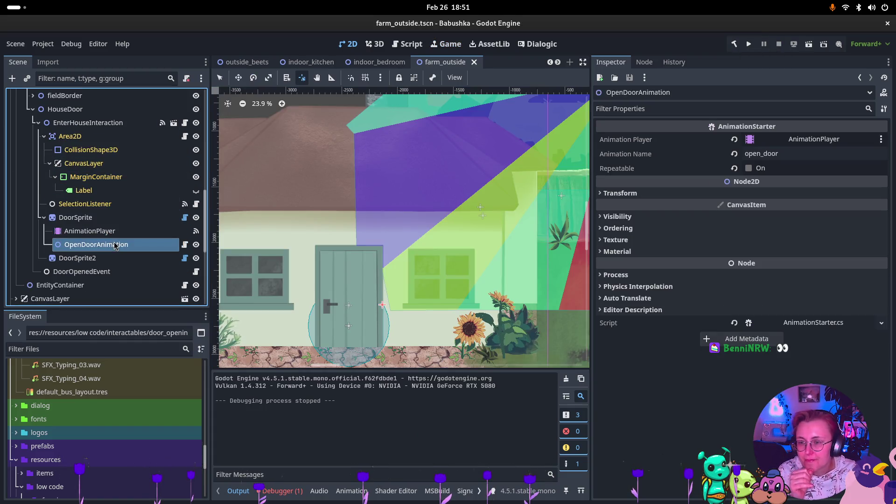
click(89, 231)
click(644, 62)
click(699, 172)
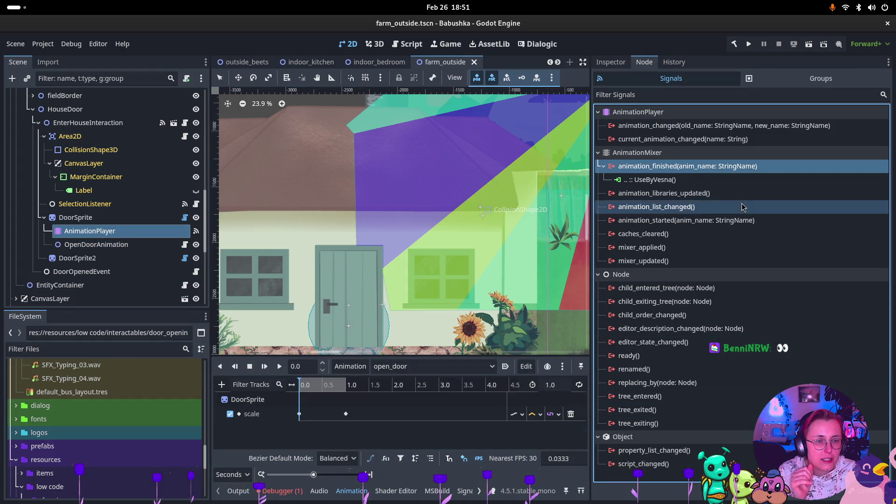
click(730, 182)
click(742, 481)
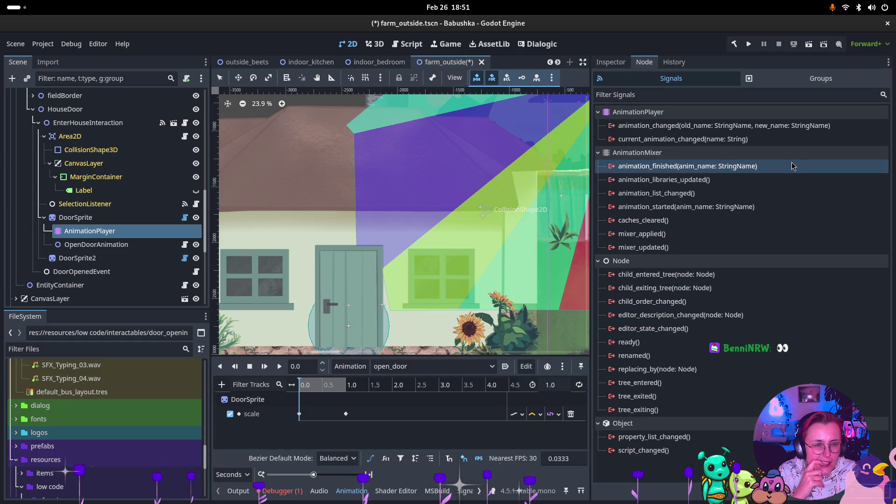
- Review OpenDoorAnimation's and AnimationPlayer's remaining signals, then select DoorSprite
click(136, 245)
click(89, 231)
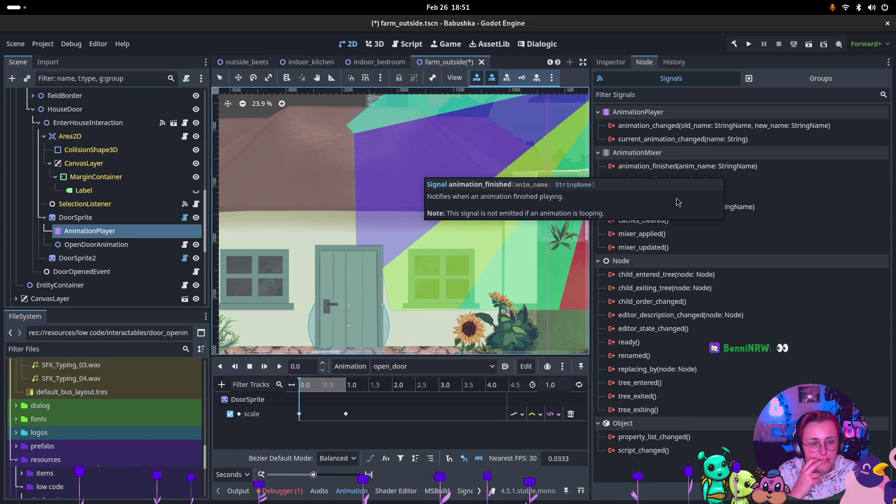
mouse_move(784, 206)
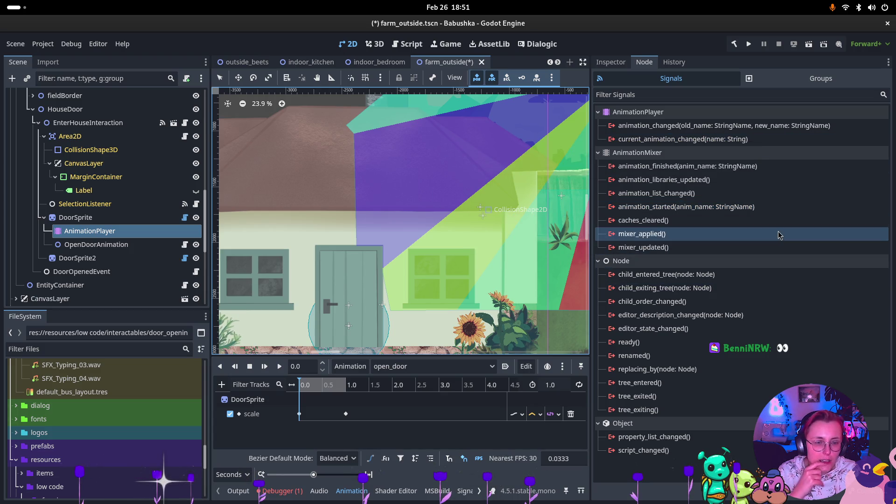
mouse_move(778, 236)
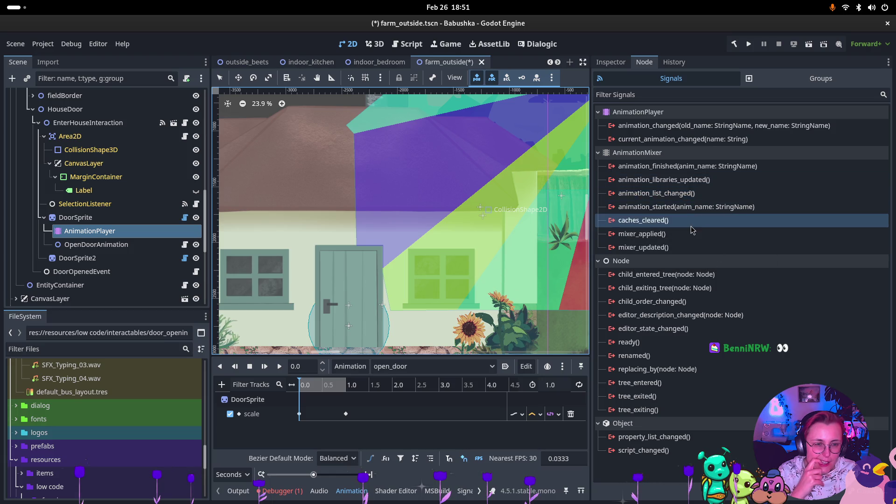
mouse_move(693, 208)
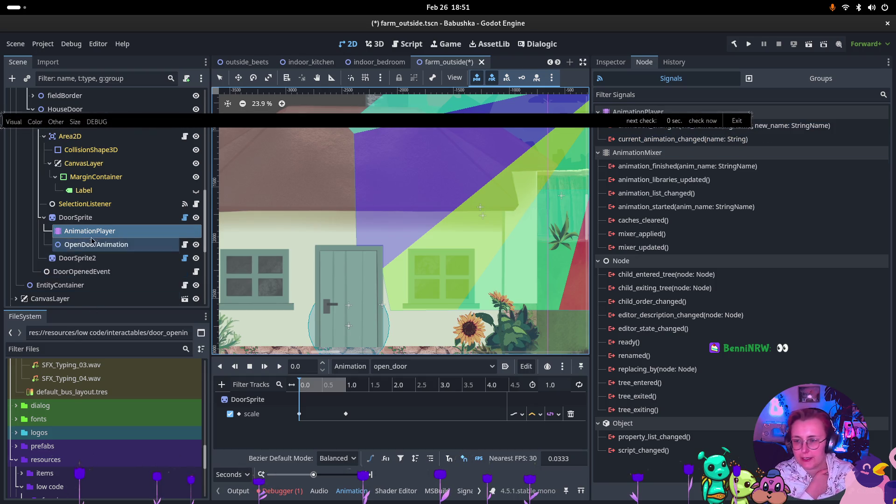
click(95, 217)
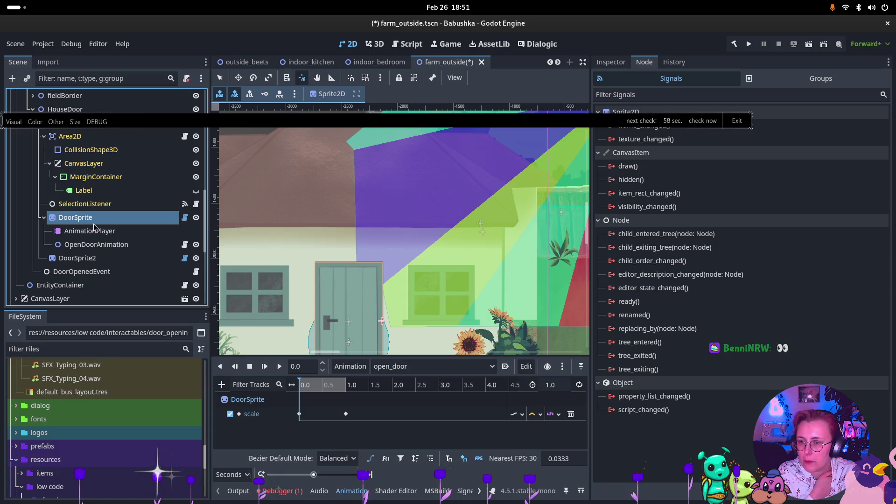
- Add a Timer child node under DoorSprite
right_click(98, 219)
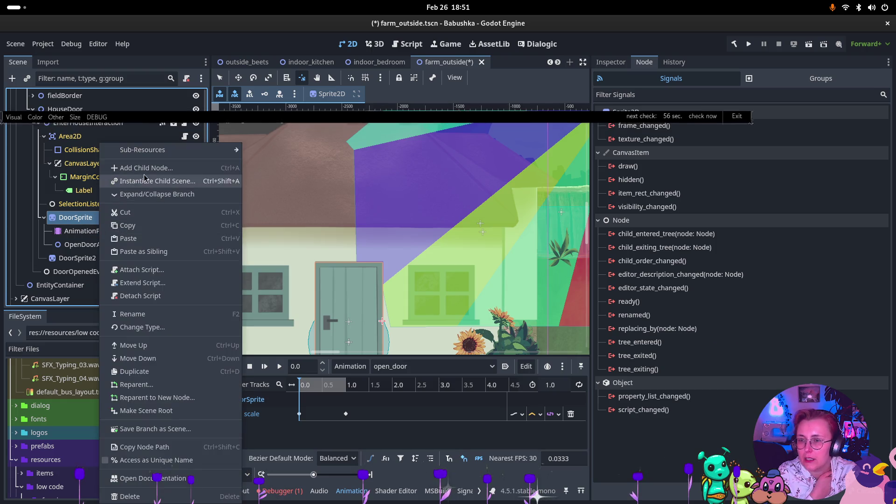
click(169, 168)
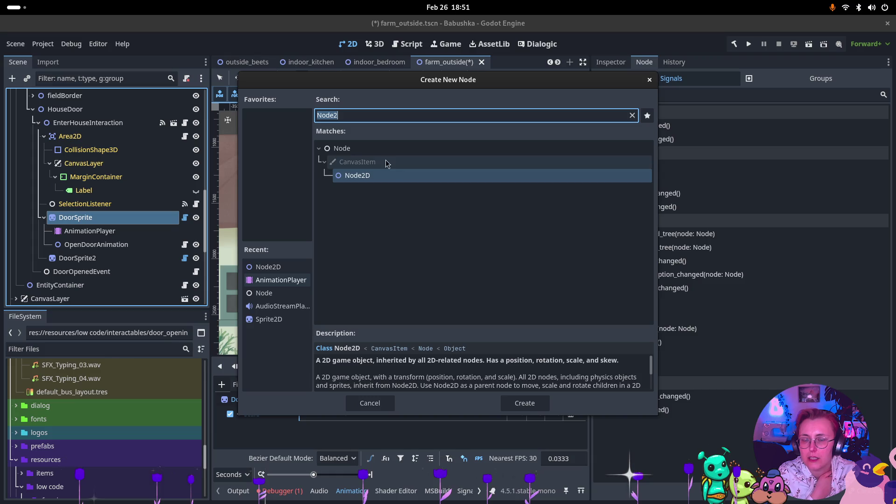
text(Timer)
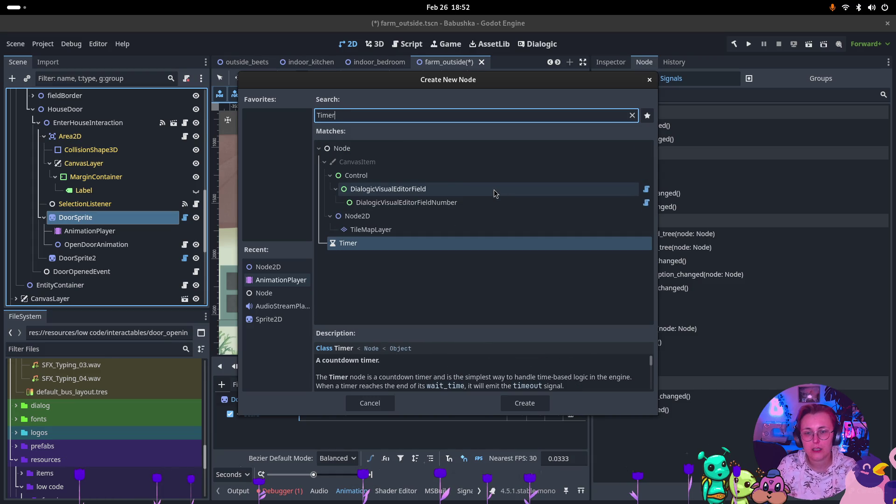
key(Return)
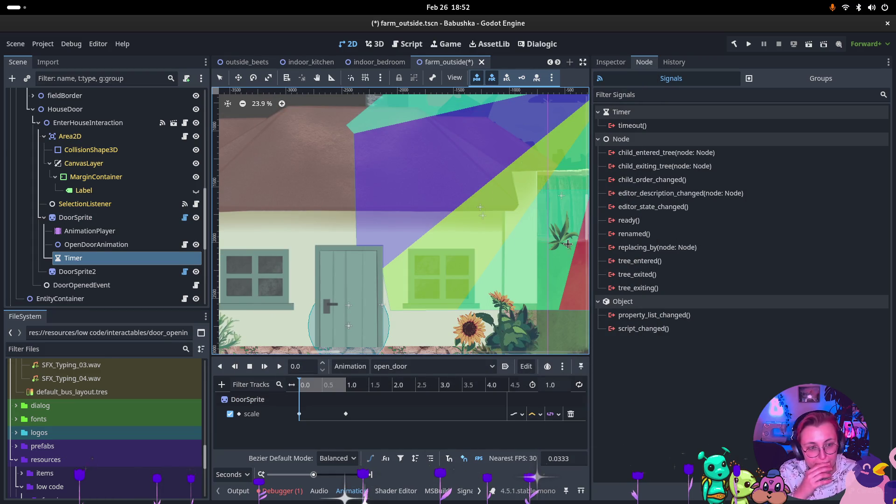
- Raise the Timer's Wait Time from 1.0 to 2.0 seconds
click(611, 62)
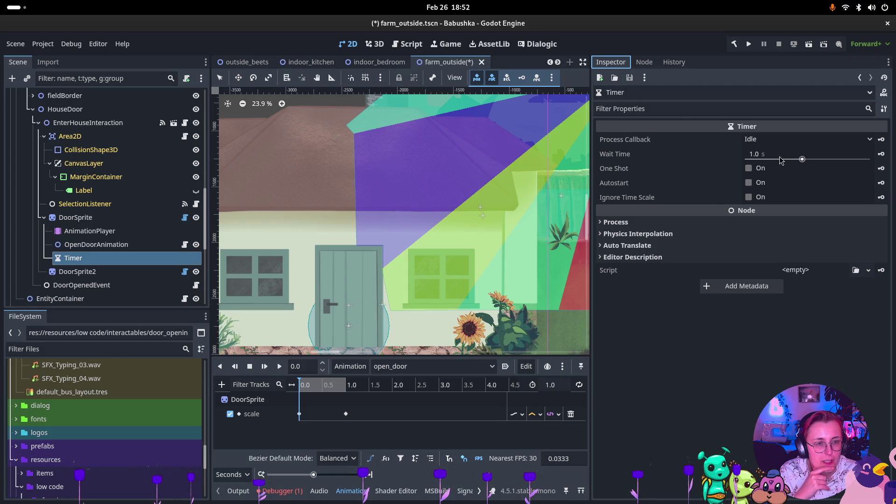
click(755, 156)
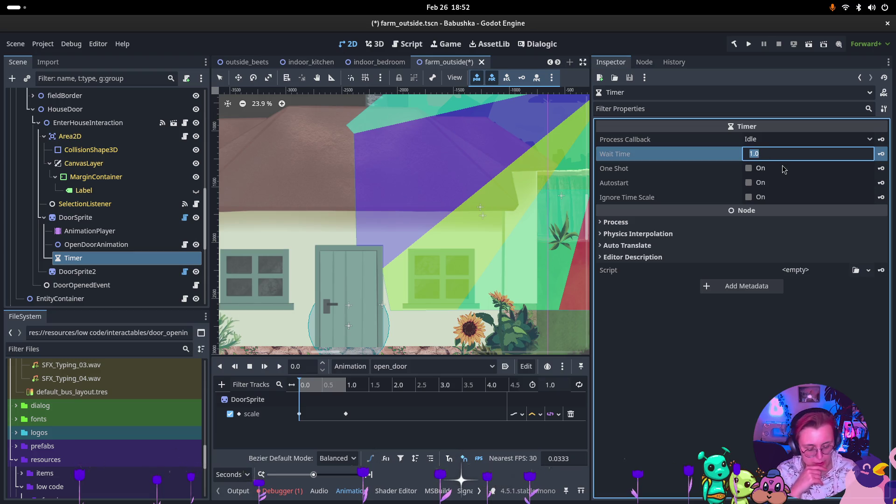
text(2)
key(Return)
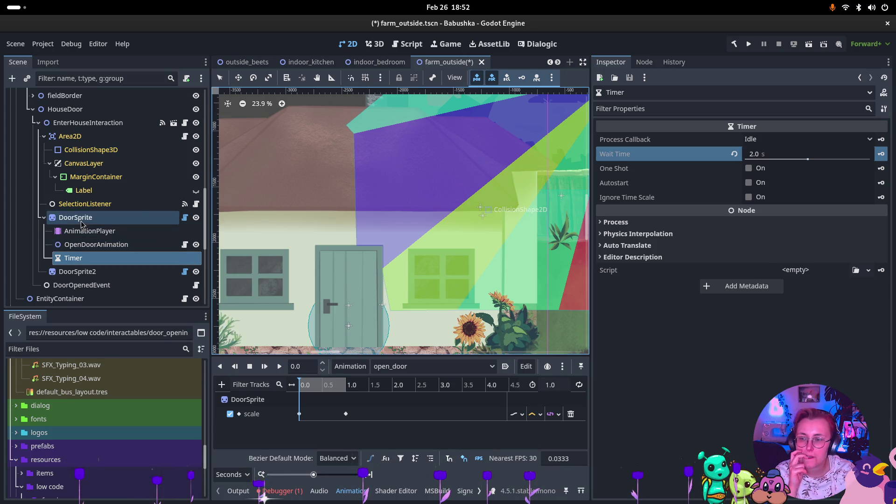
click(644, 62)
- Connect the Timer's timeout() signal to DoorSprite's UseByVesna() method
click(852, 126)
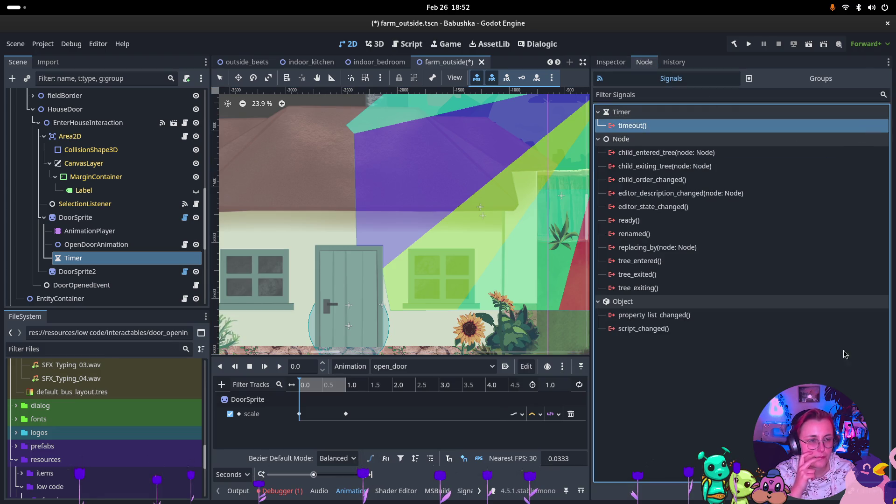
key(Return)
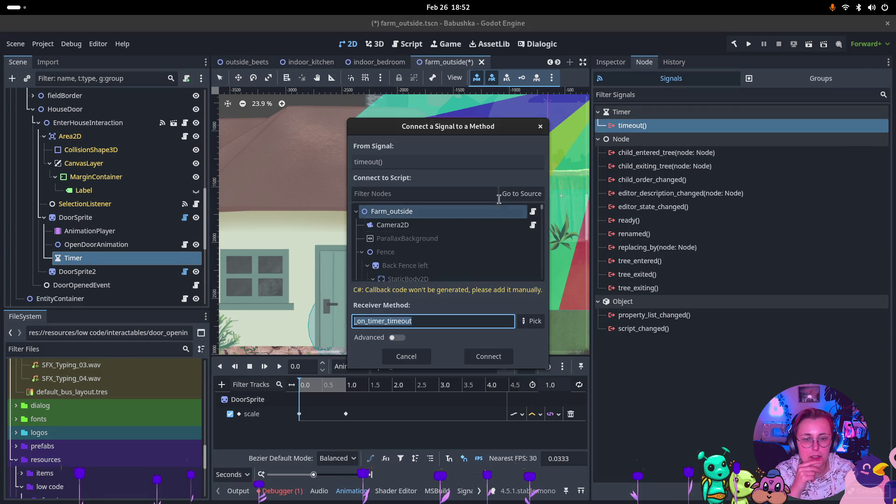
click(518, 193)
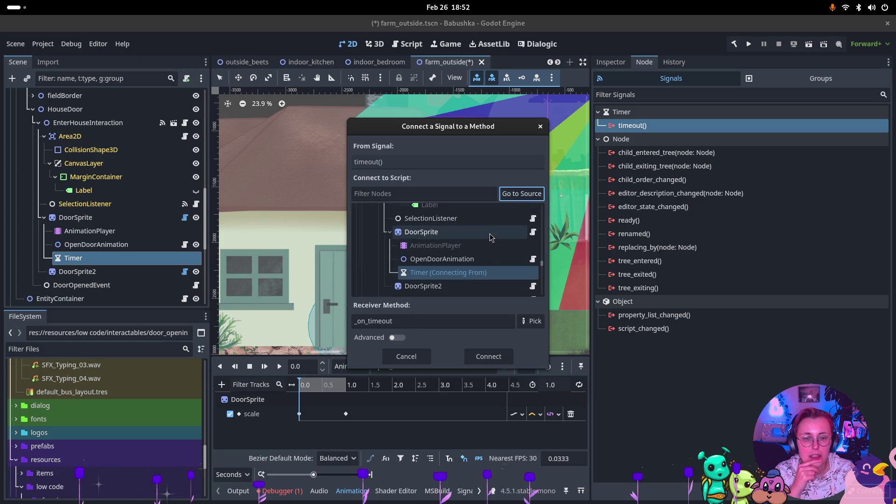
click(490, 232)
click(531, 321)
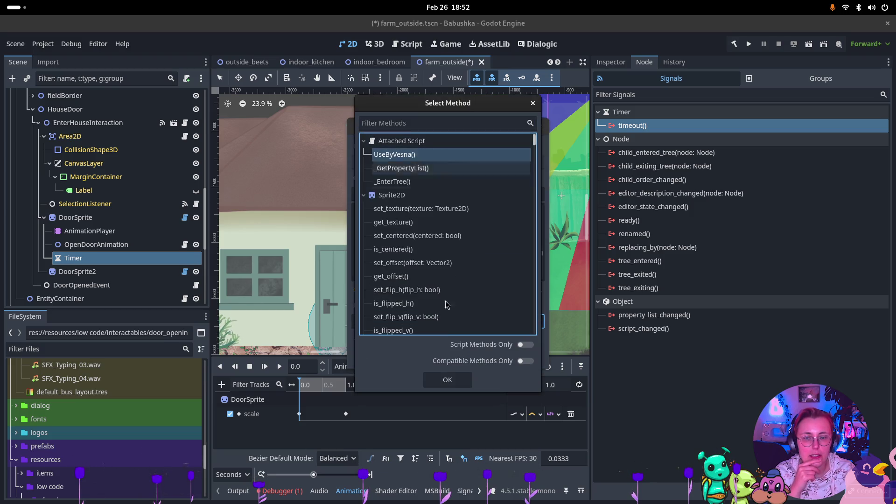
click(448, 379)
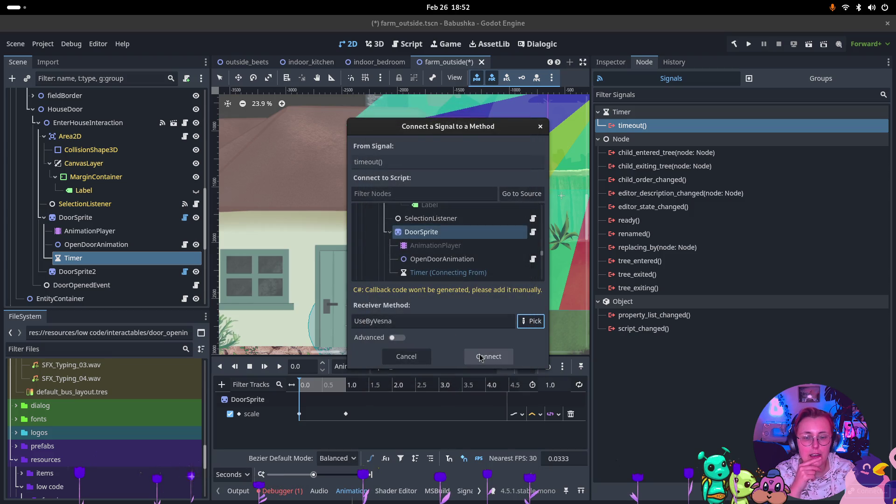
click(481, 358)
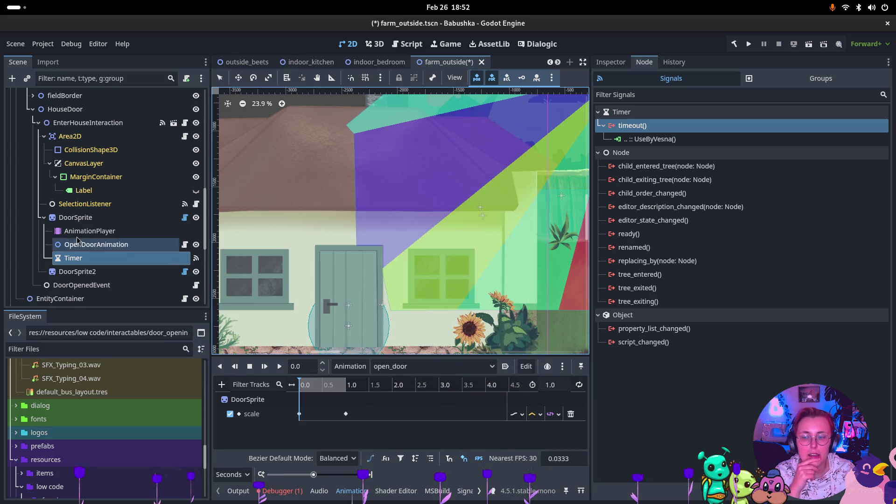
click(88, 122)
click(691, 139)
- Start connecting EnterHouseInteraction's Interacted() signal with the DoorSprite Timer as receiver
click(732, 153)
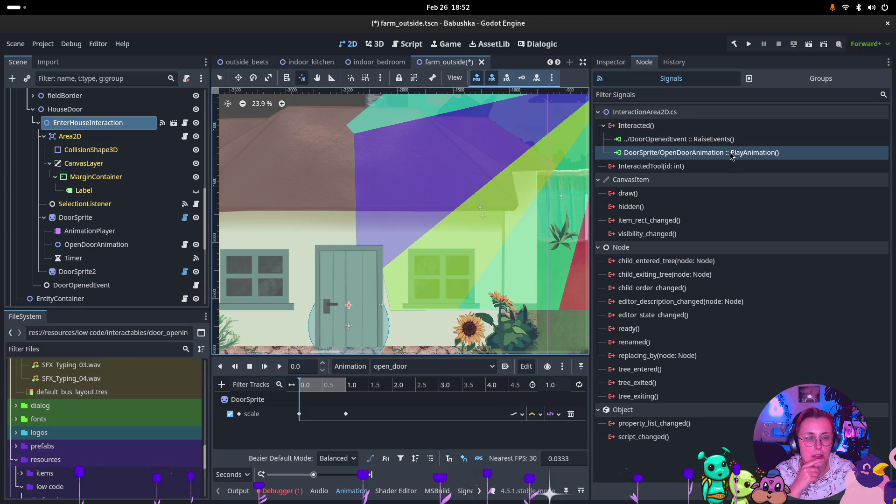
click(710, 127)
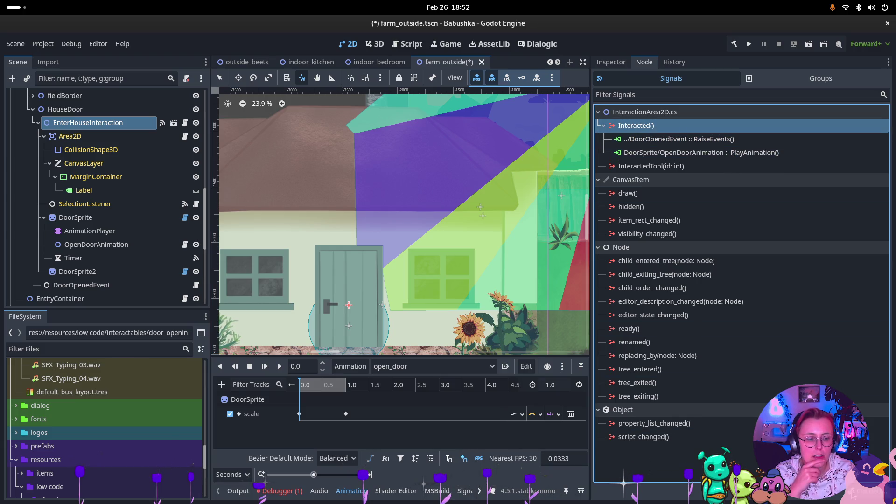
double_click(710, 126)
scroll(467, 238, down, 3)
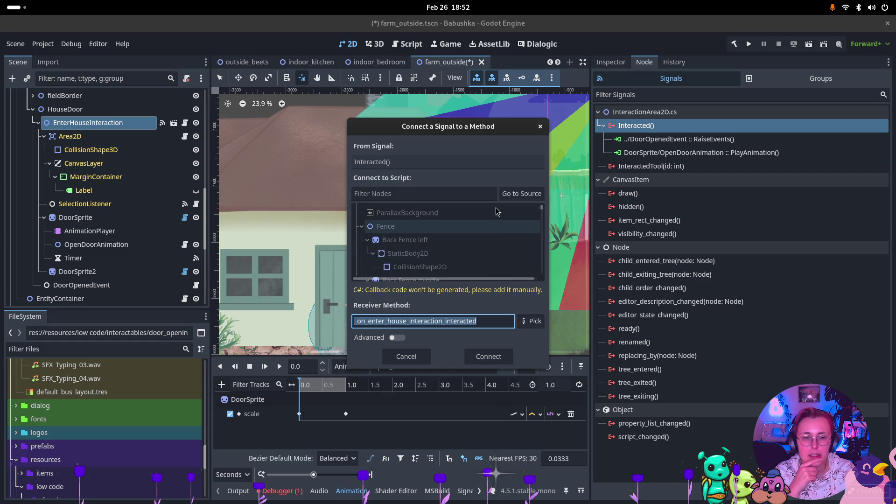
scroll(466, 238, down, 3)
click(467, 266)
scroll(457, 247, down, 5)
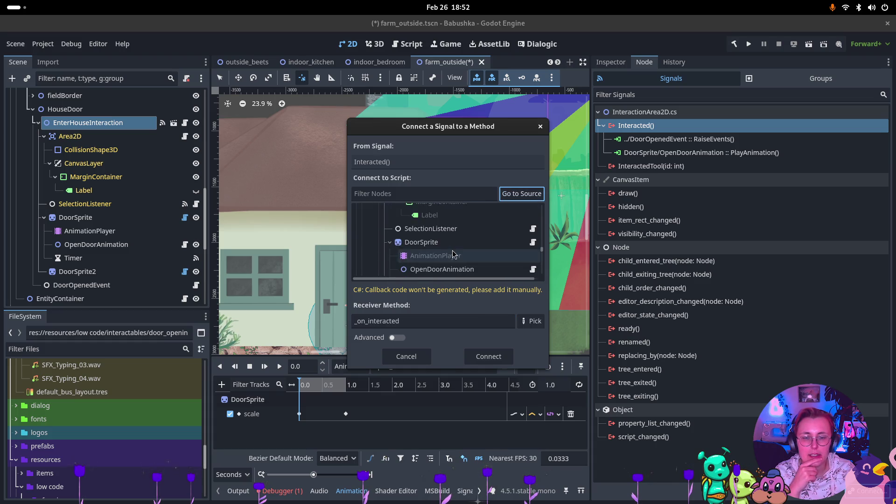
scroll(456, 245, down, 4)
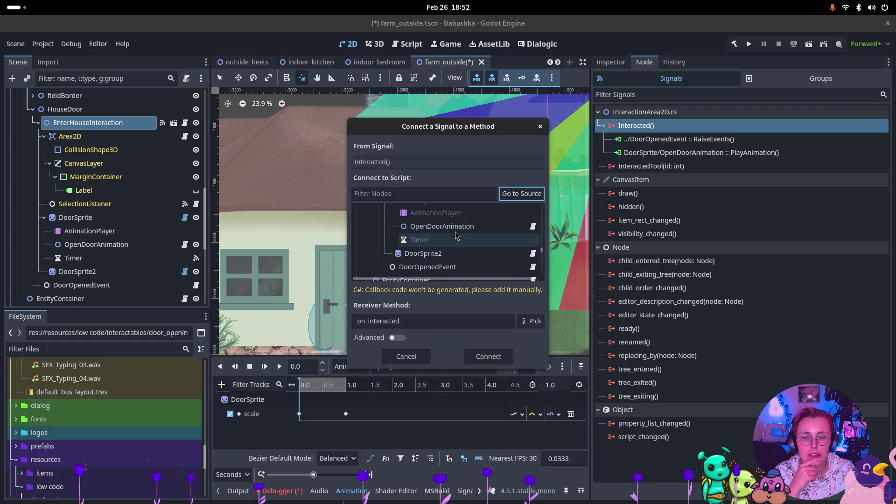
click(456, 240)
- Choose the Timer's start() method and confirm the Interacted connection
click(530, 321)
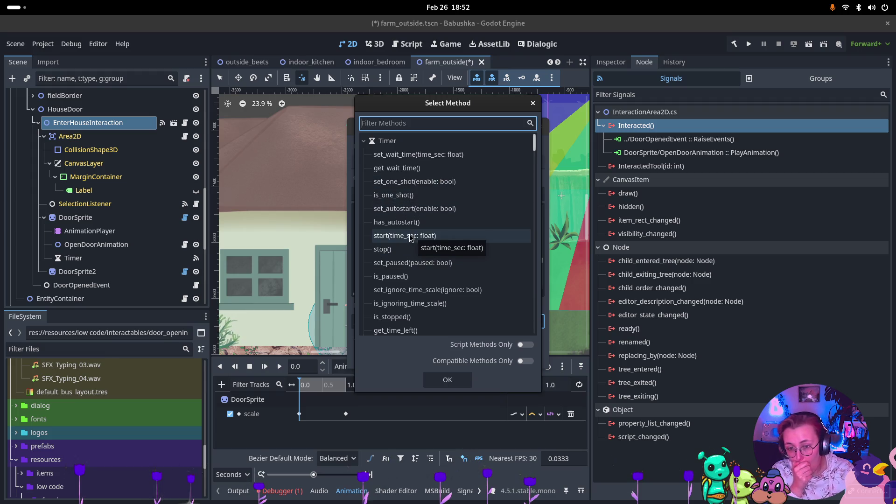
click(441, 237)
click(447, 380)
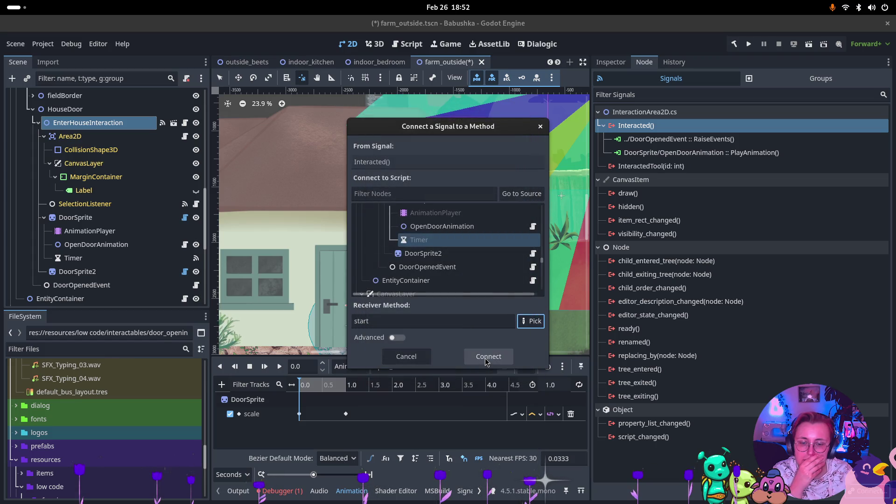
click(487, 358)
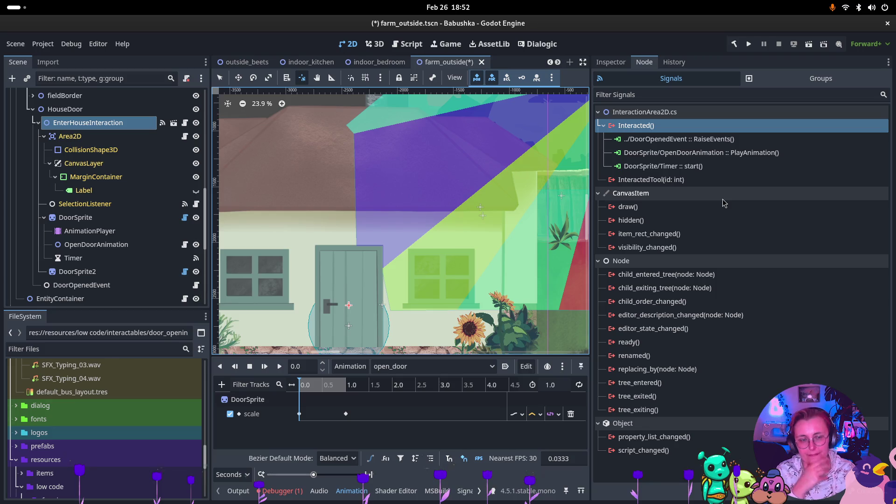
click(119, 258)
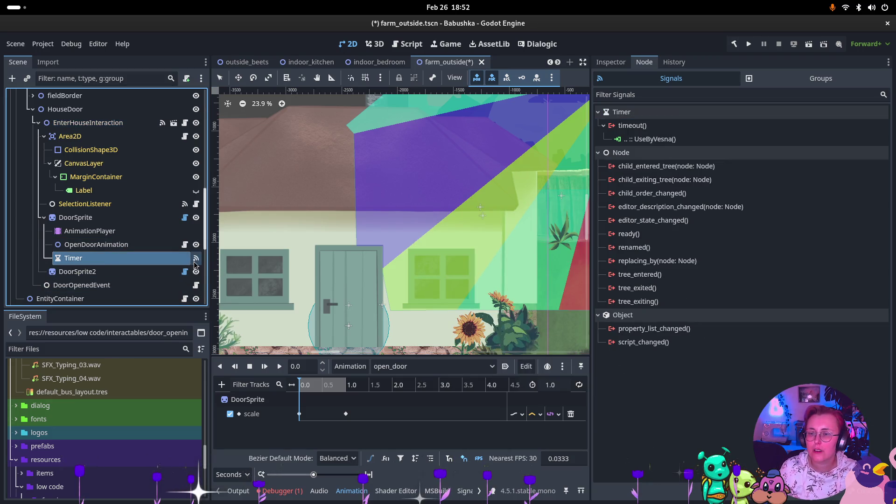
- Review the OpenDoorAnimation, AnimationPlayer and DoorSprite nodes' signals and properties
click(128, 246)
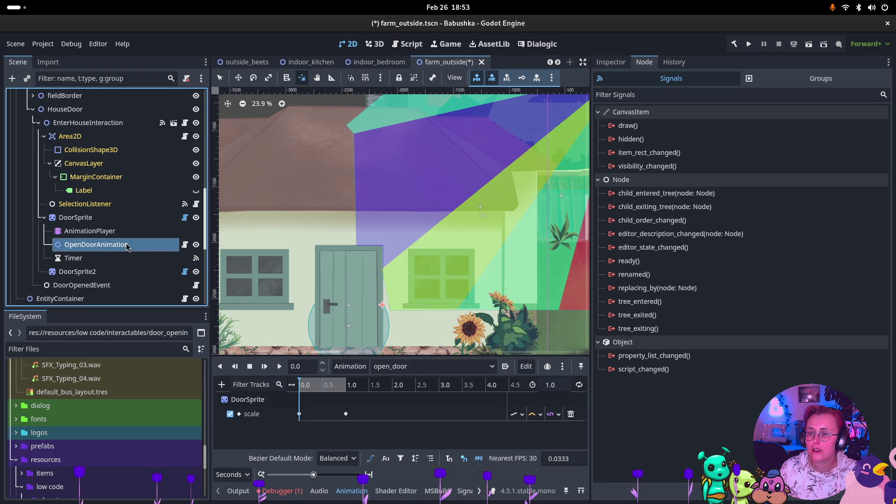
click(97, 233)
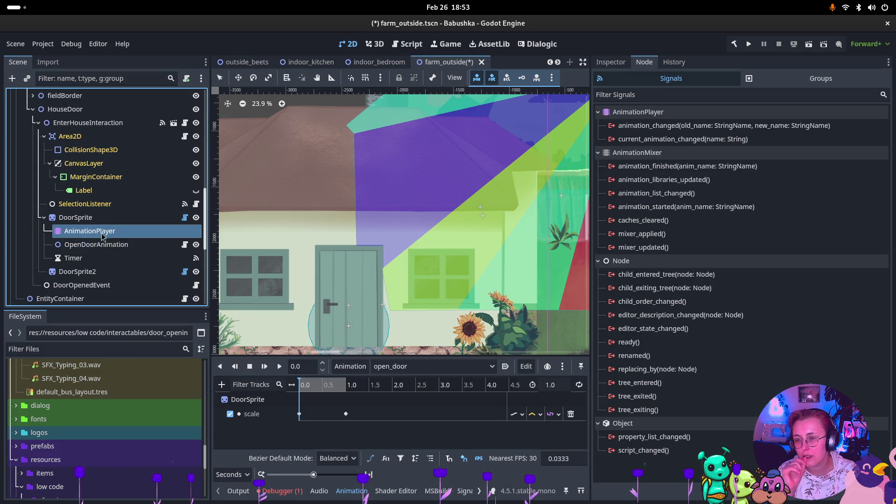
click(123, 250)
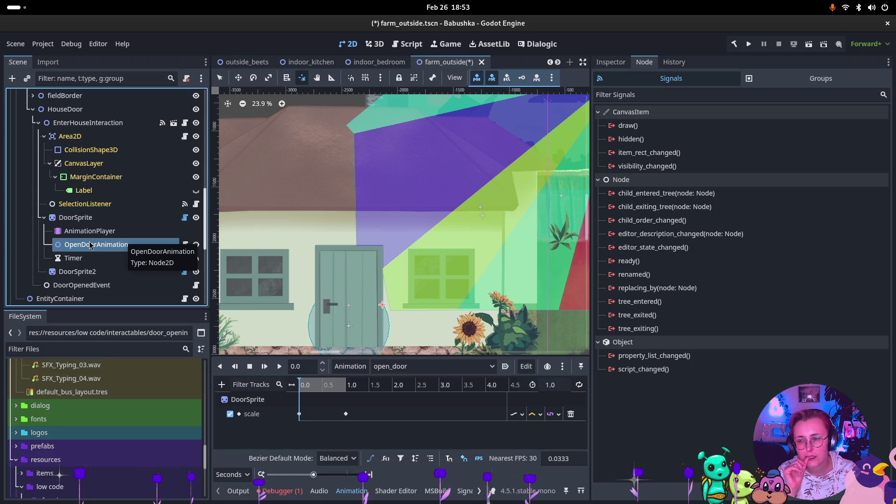
click(76, 217)
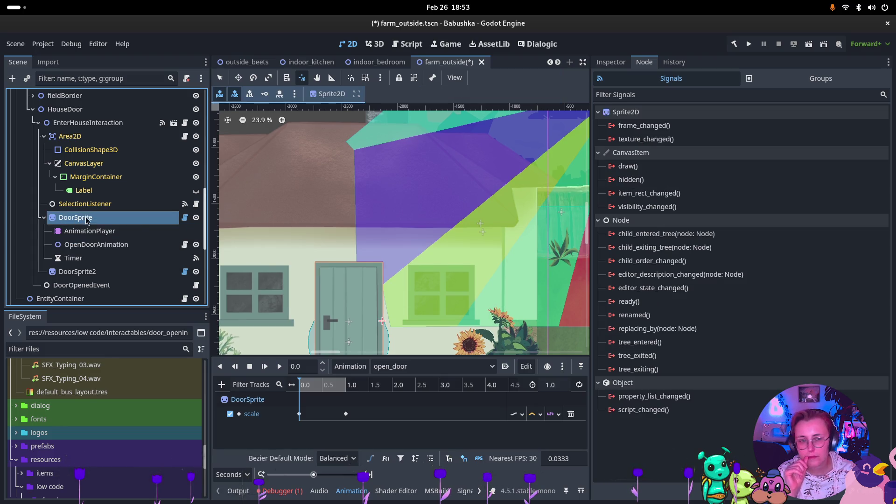
click(610, 63)
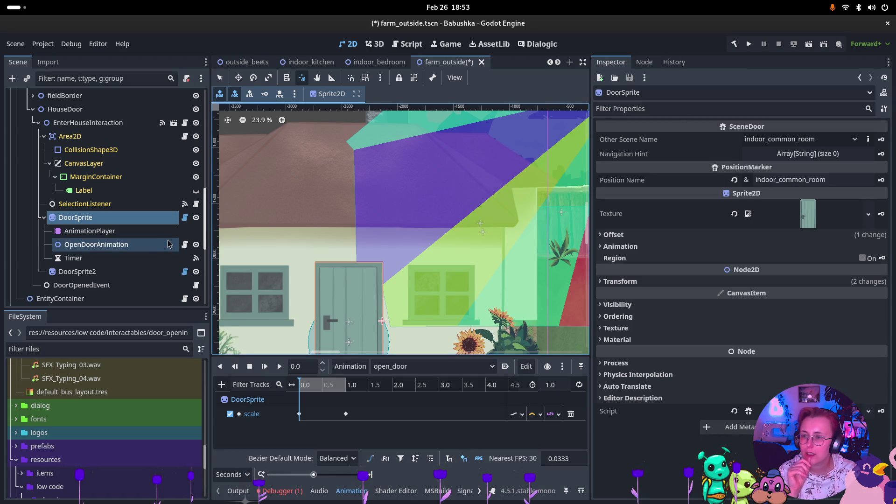
- Check the Timer's properties and signals, then save farm_outside and run it
click(124, 258)
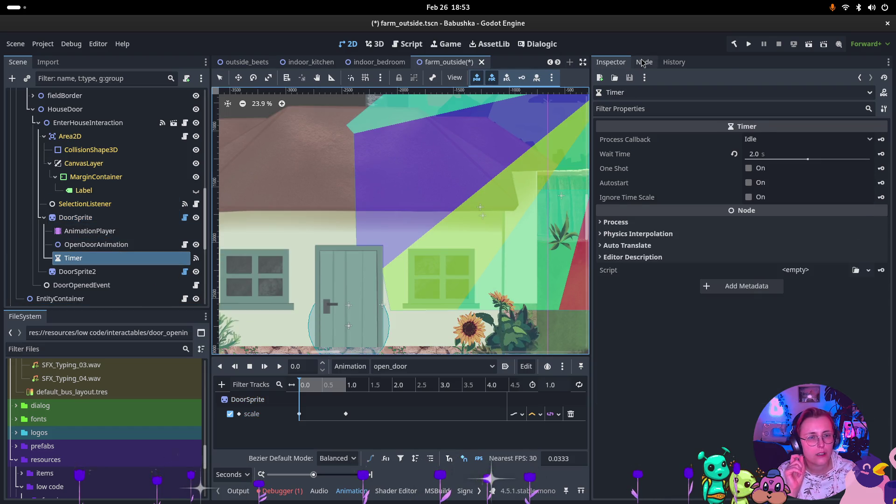
click(644, 63)
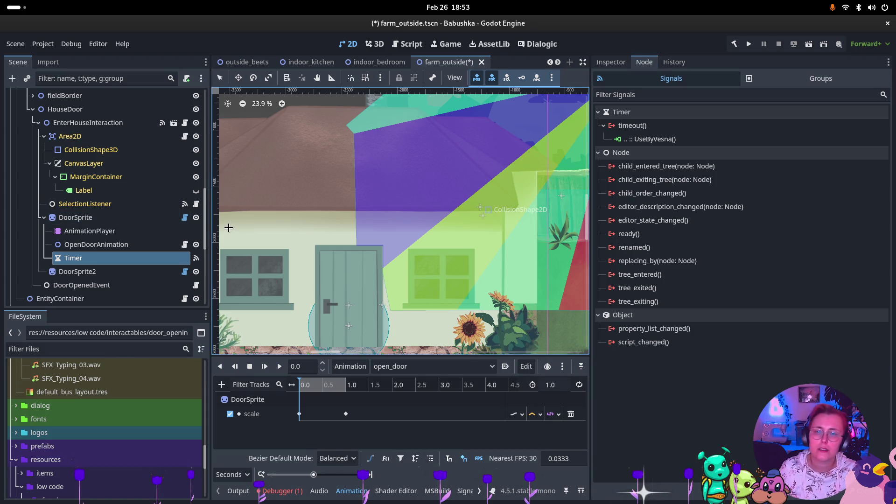
key(ctrl+s)
click(808, 43)
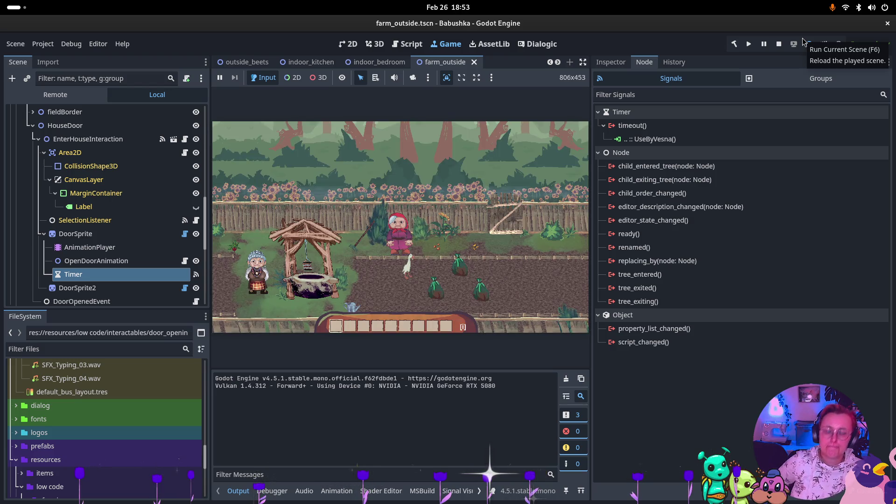
- Enter the house through its door, exit back to the farm, then stop the game
click(417, 226)
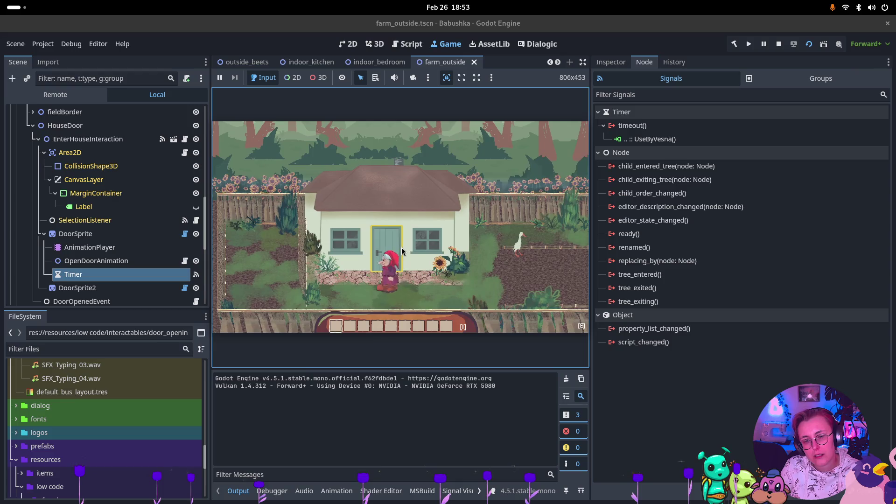
click(385, 246)
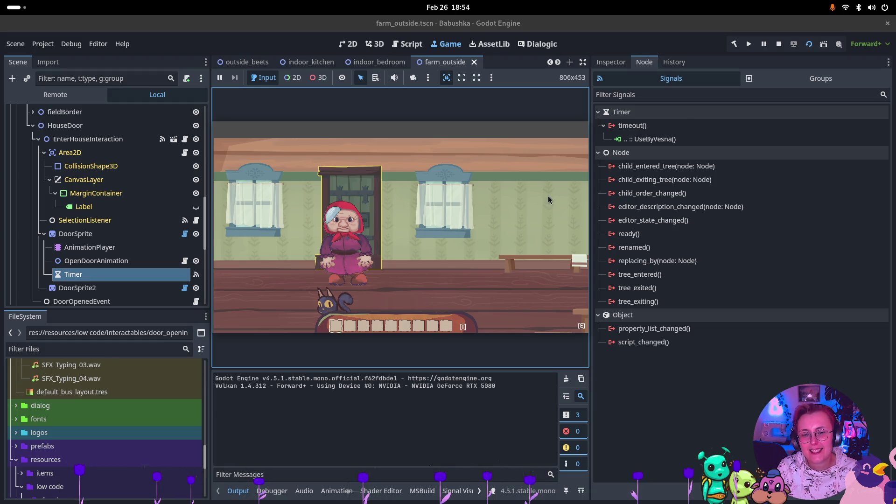
click(356, 234)
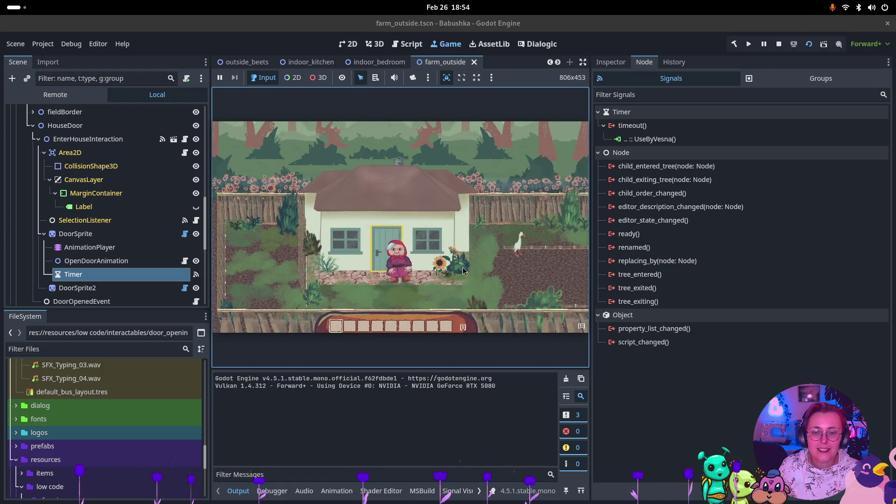
click(778, 45)
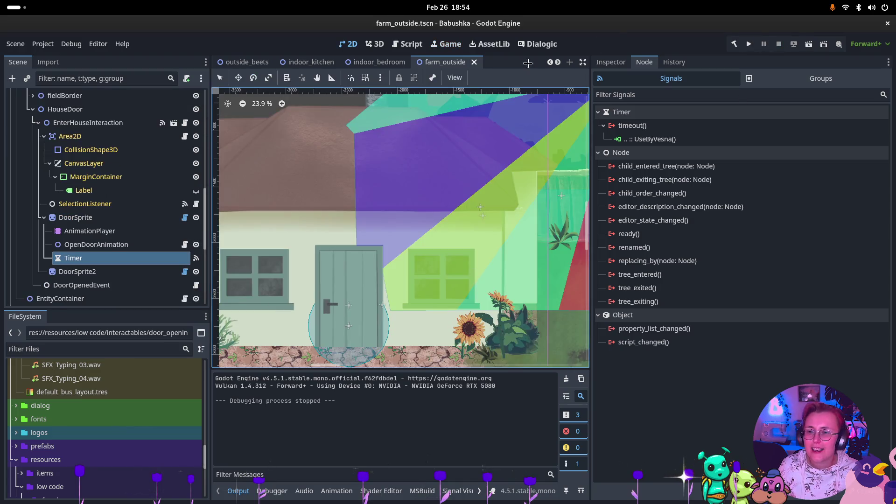
- Reset DoorSprite's pivot offset to (0, 0), save farm_outside, and switch to indoor_common_room
scroll(357, 207, down, 1)
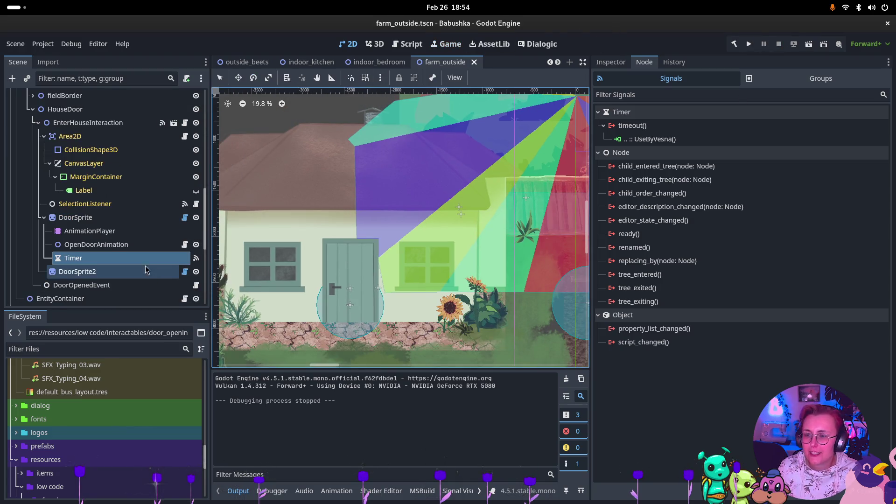
click(85, 218)
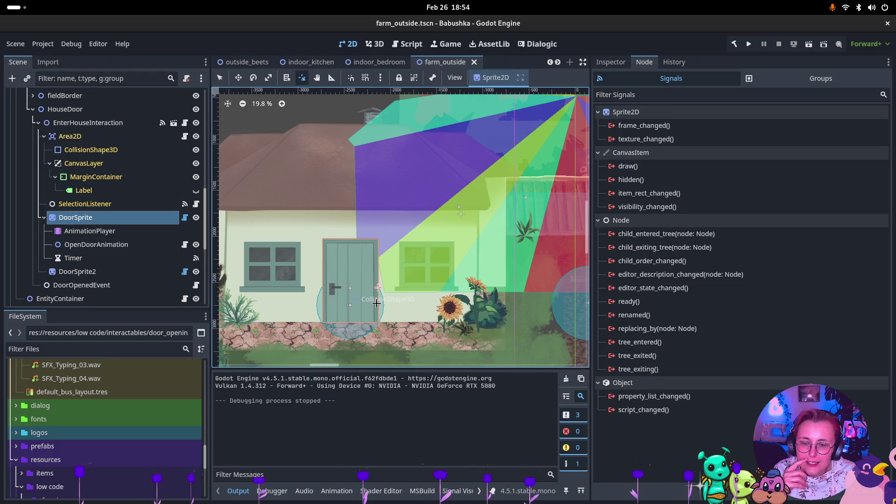
click(378, 322)
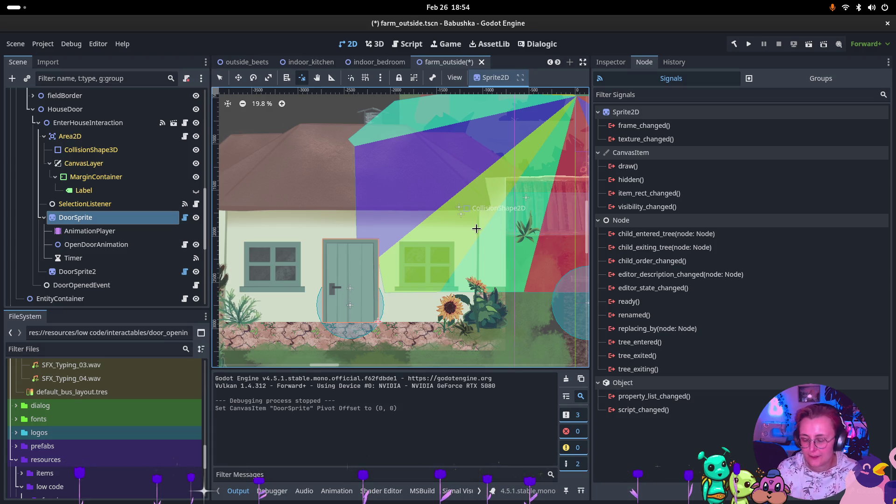
key(ctrl+s)
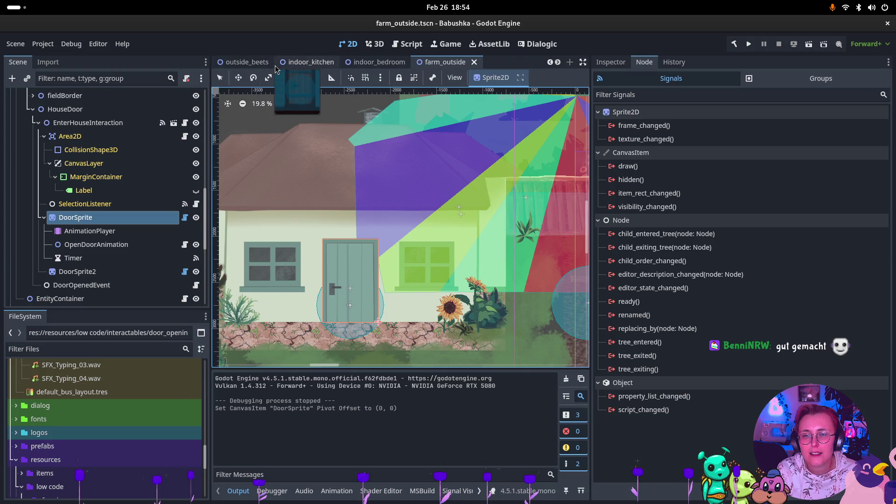
scroll(275, 65, up, 1)
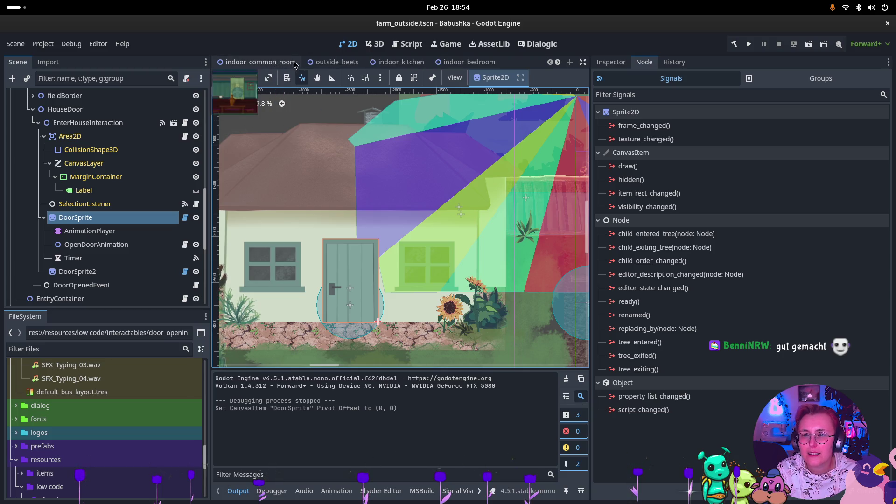
click(282, 64)
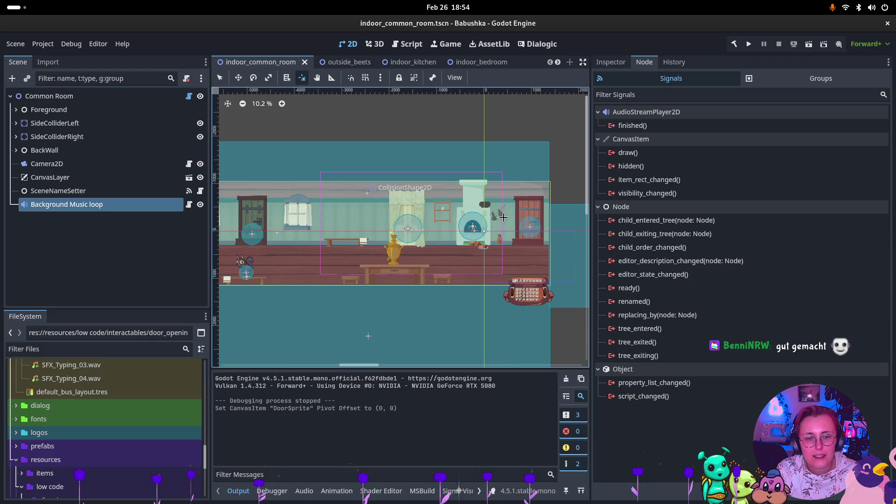
- Zoom into the common room in the 2D viewport, then bring up the Activities overview
scroll(520, 208, up, 3)
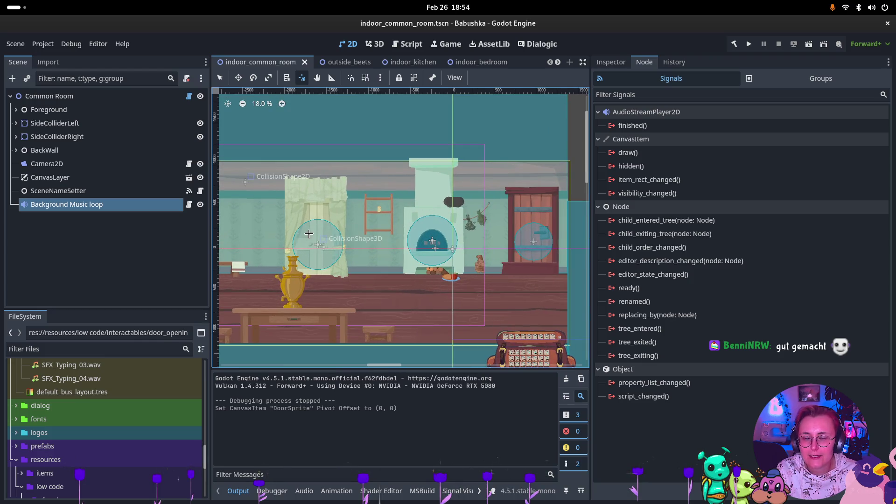
scroll(309, 234, up, 3)
scroll(342, 234, down, 3)
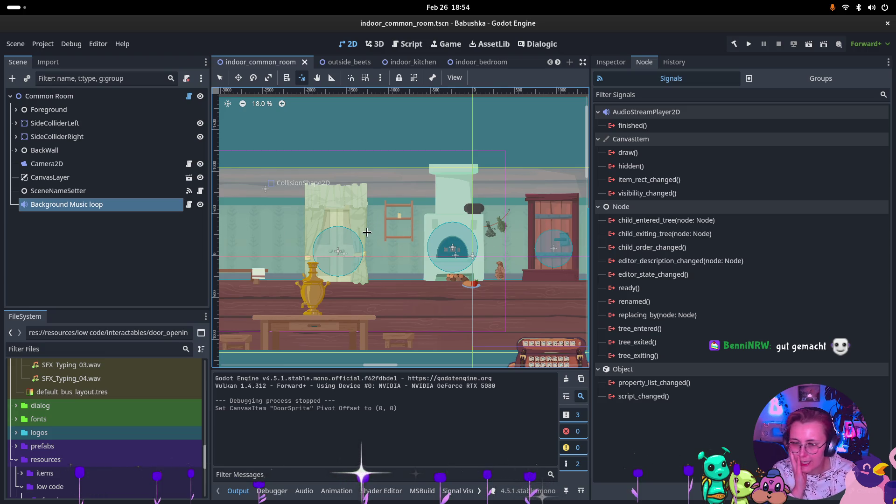
key(super)
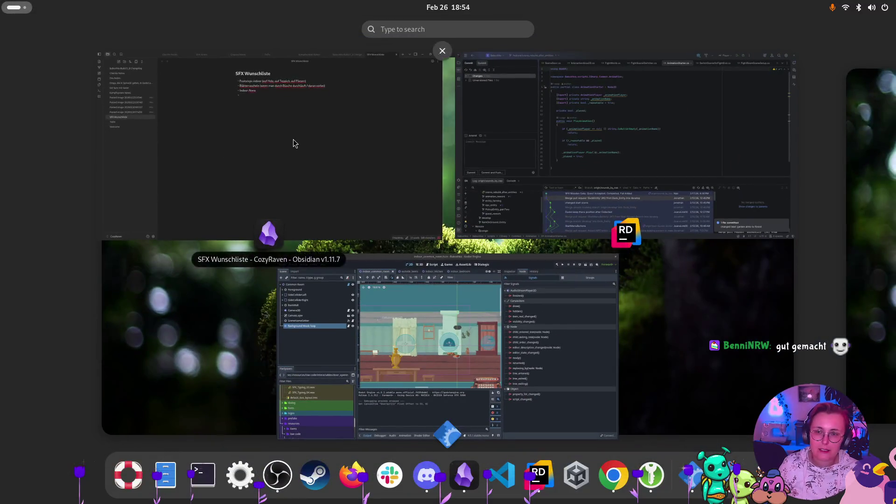
- Create an Obsidian note 'Small Animations To Do' with a 'Door opening indoor' bullet, then return to Godot
click(294, 142)
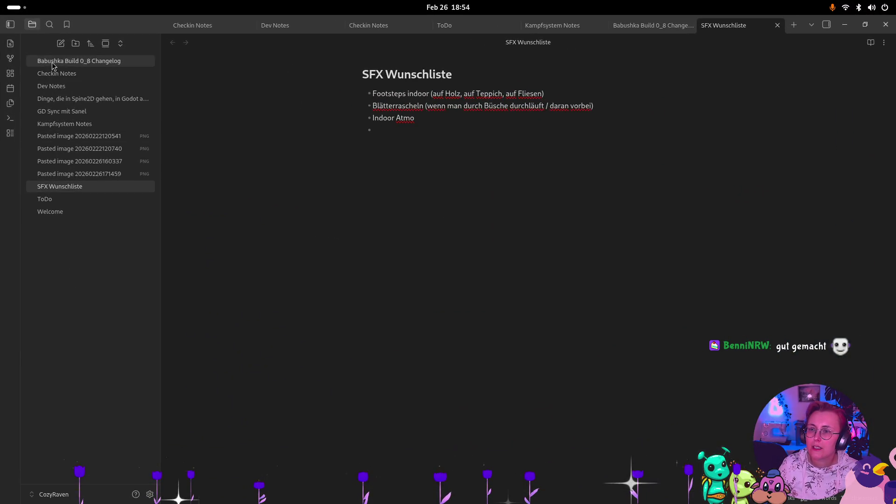
click(60, 44)
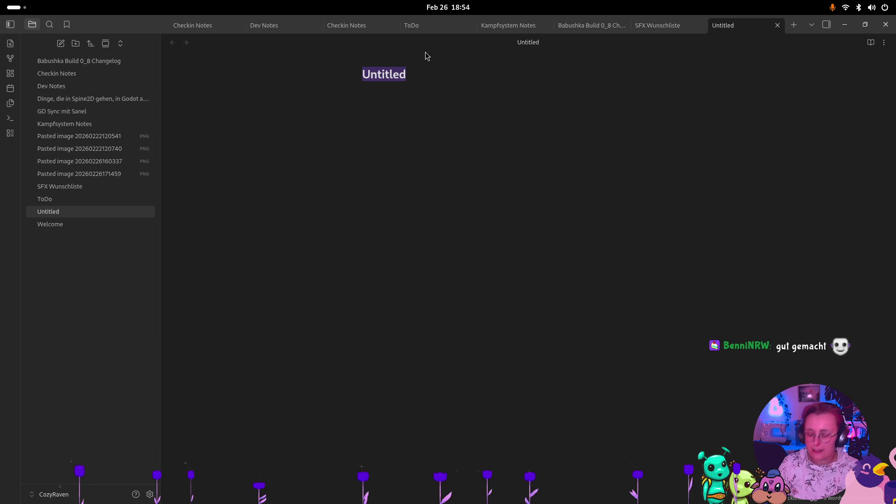
text(Small Animations To Do)
key(Return)
text(Door open)
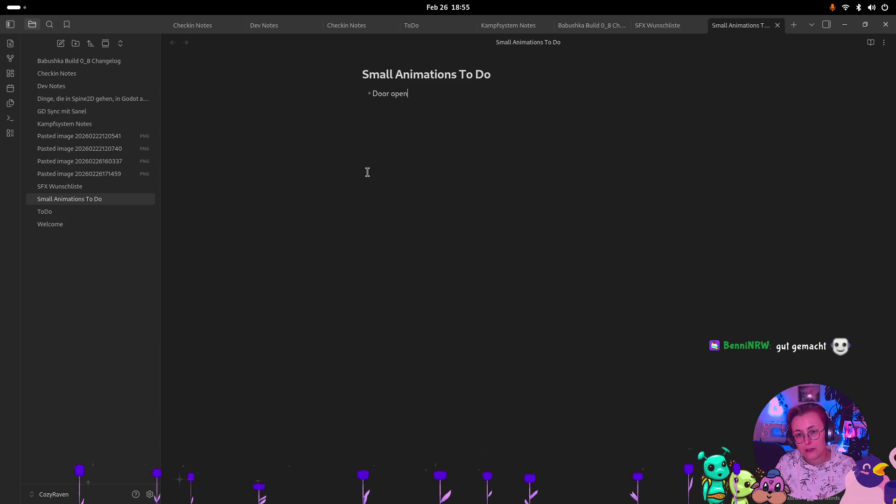
text(ing indoor do)
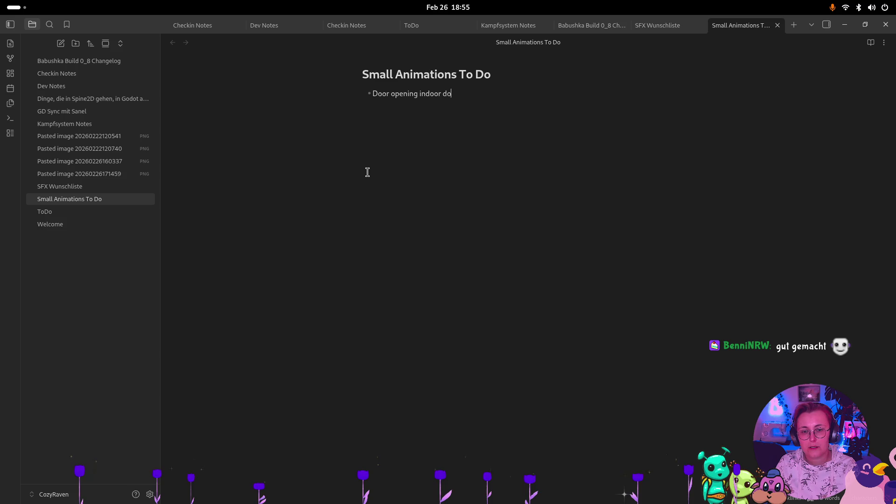
key(super)
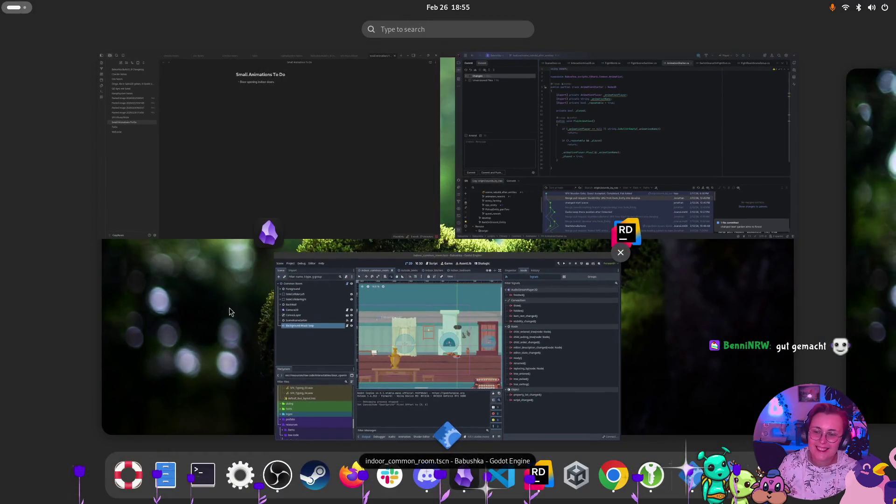
click(508, 315)
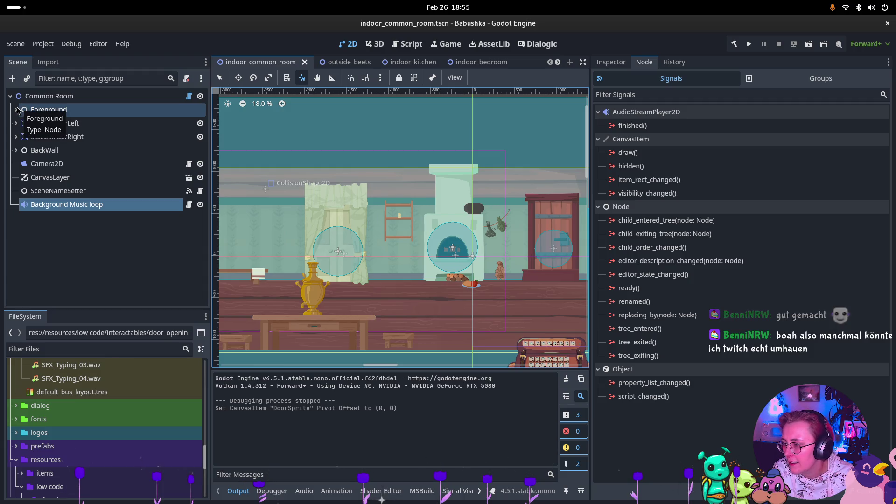
- Add a plain Node as a child of the Doors node
click(15, 150)
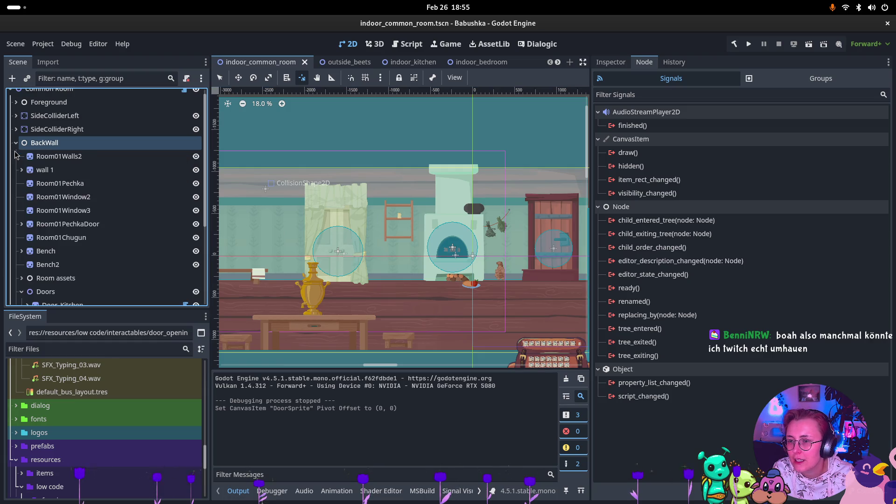
scroll(33, 159, down, 2)
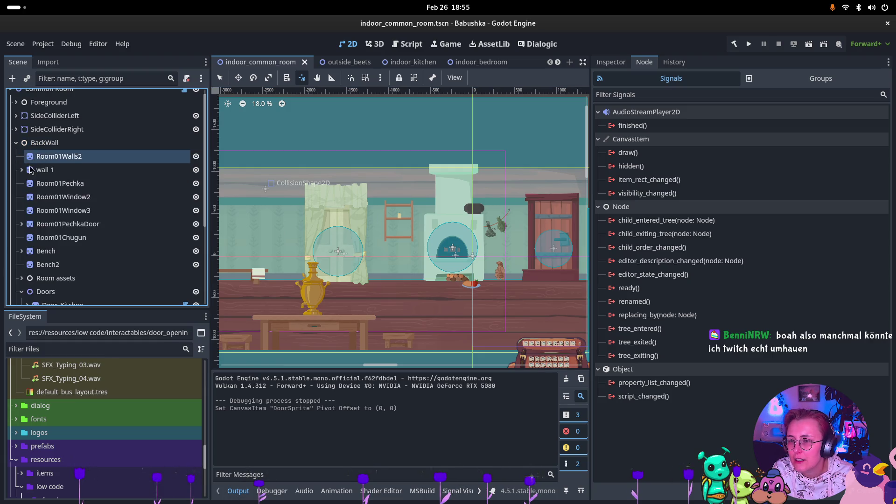
click(41, 252)
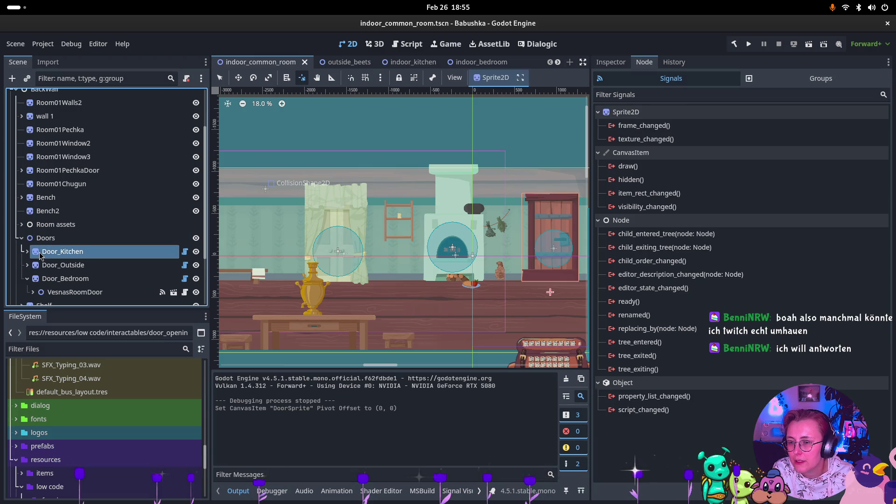
scroll(39, 253, down, 2)
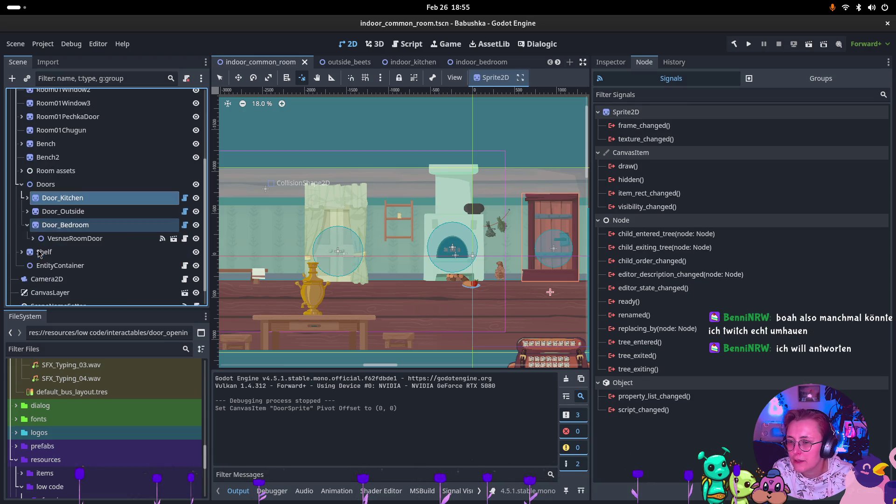
click(27, 225)
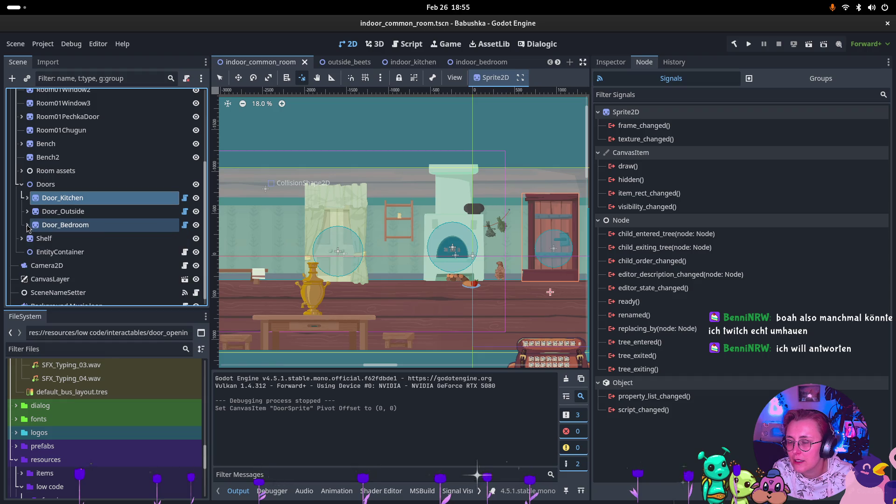
click(32, 184)
right_click(33, 186)
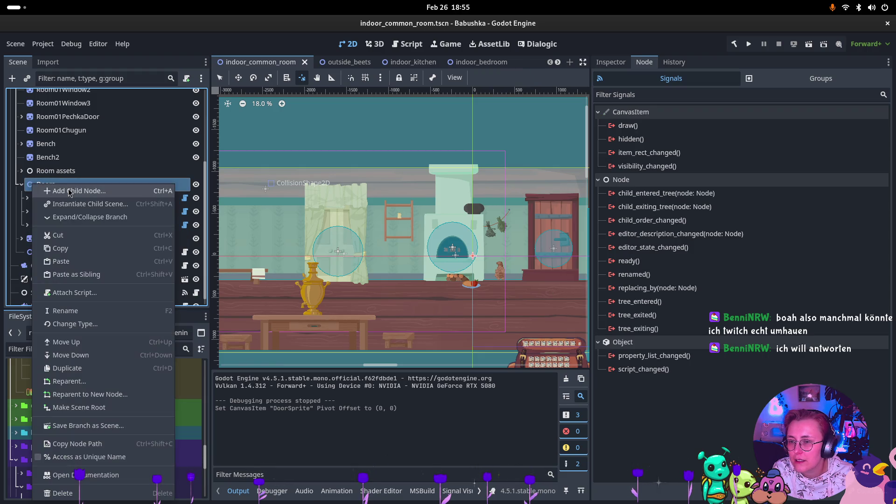
click(70, 192)
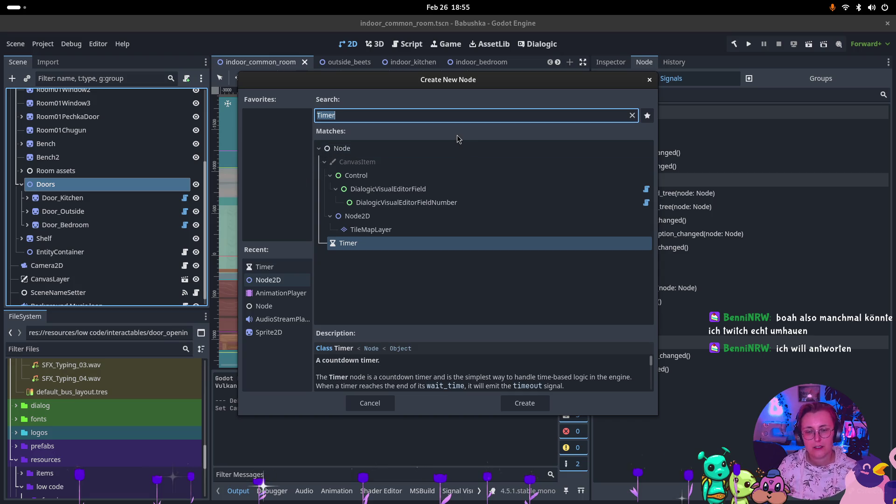
text(Node)
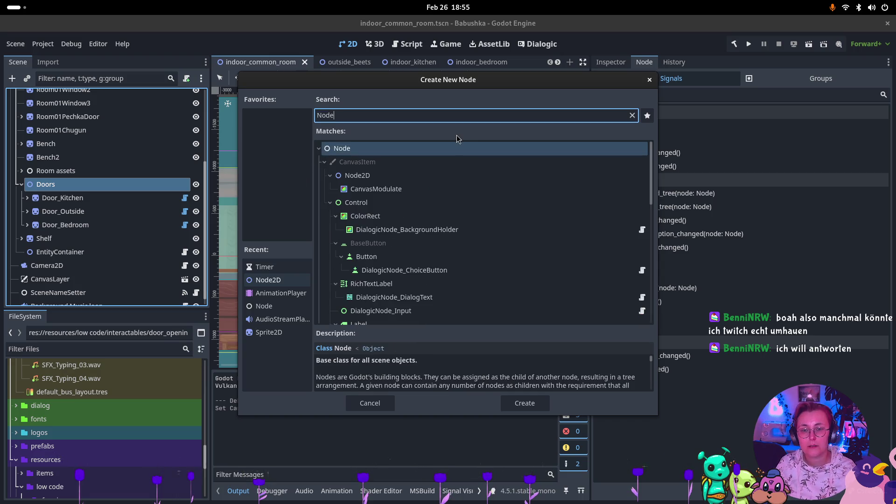
click(513, 403)
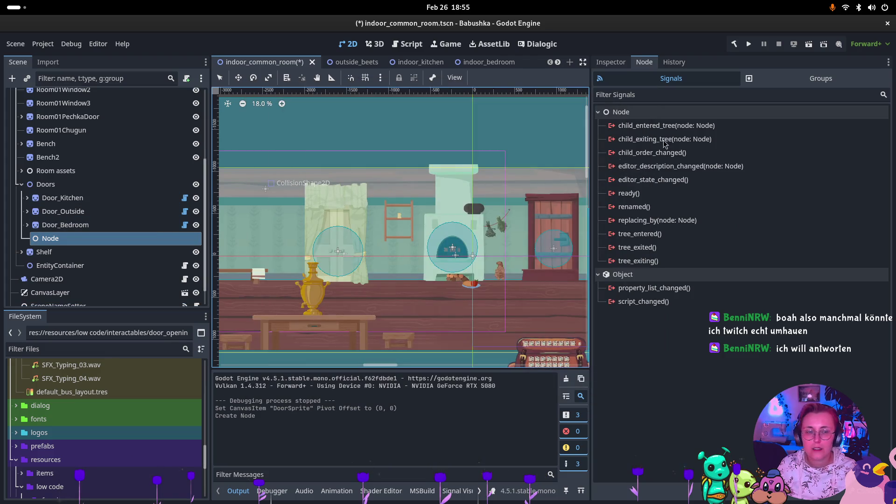
- Rename the new node DoorOpenedEvent and attach the EventRaiser.cs script
click(65, 225)
click(51, 238)
click(611, 63)
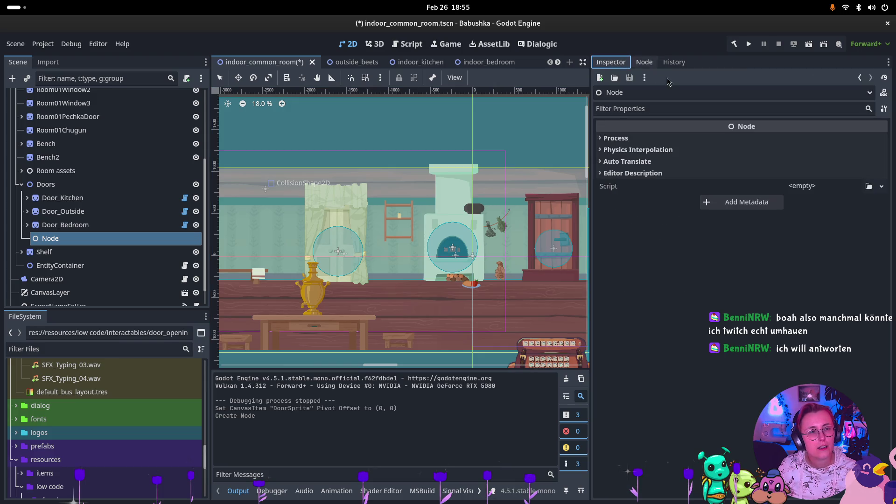
double_click(147, 243)
text(DoorOpened)
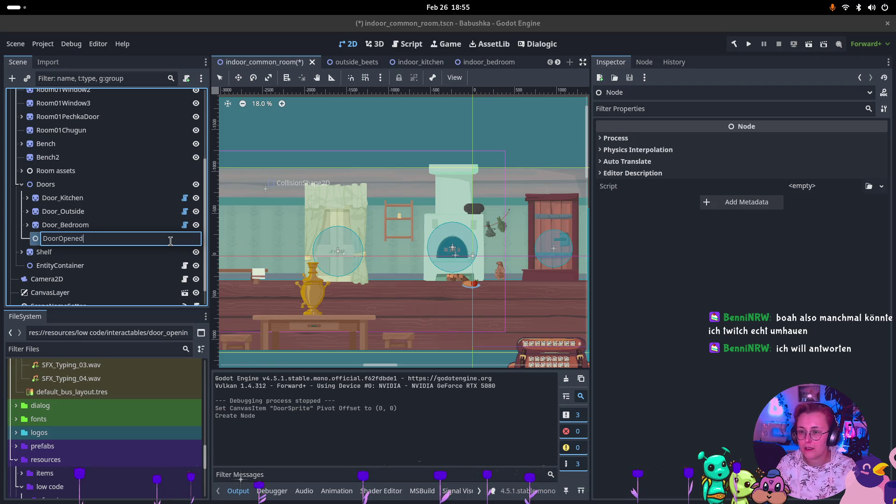
key(Return)
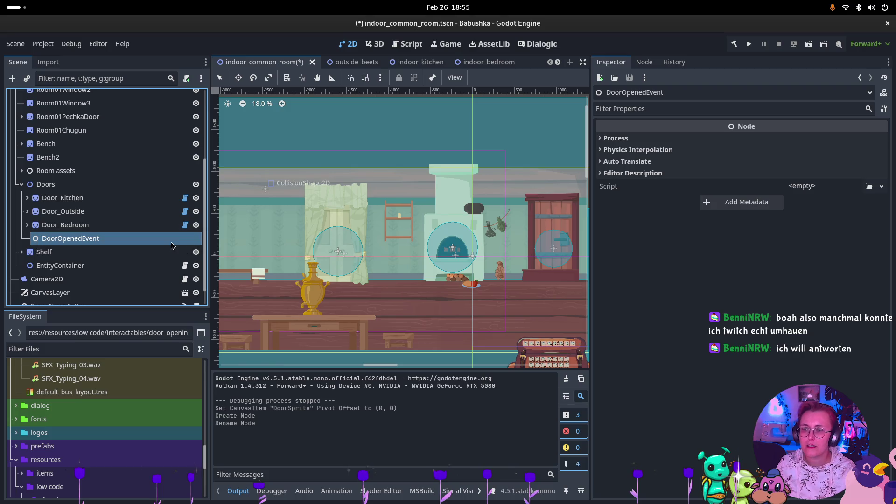
click(868, 187)
double_click(500, 160)
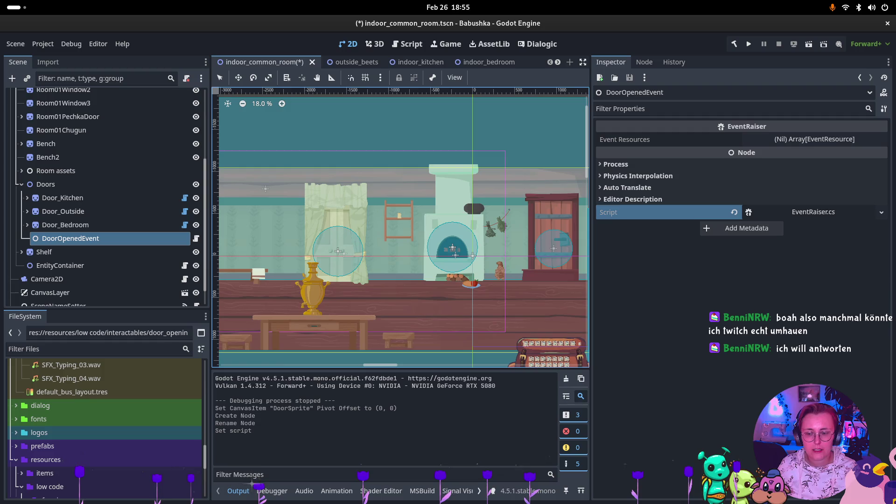
- Drag door_opening.tres into DoorOpenedEvent's Event Resources list
scroll(99, 437, up, 2)
scroll(100, 436, down, 8)
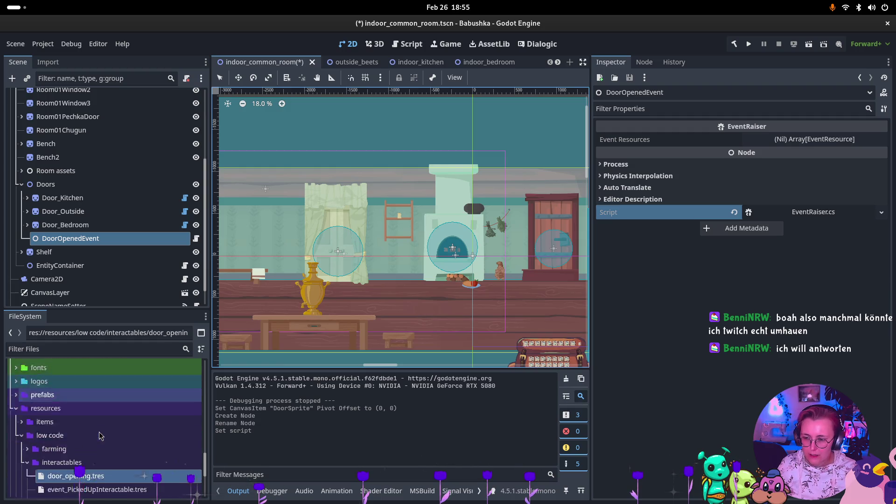
scroll(100, 435, up, 3)
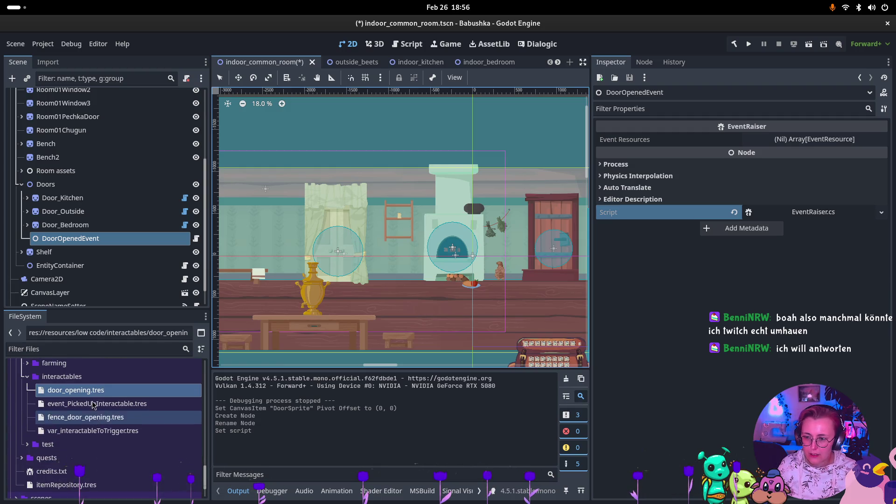
mouse_move(93, 392)
mouse_down()
mouse_move(533, 265)
mouse_move(810, 157)
mouse_move(814, 140)
mouse_up()
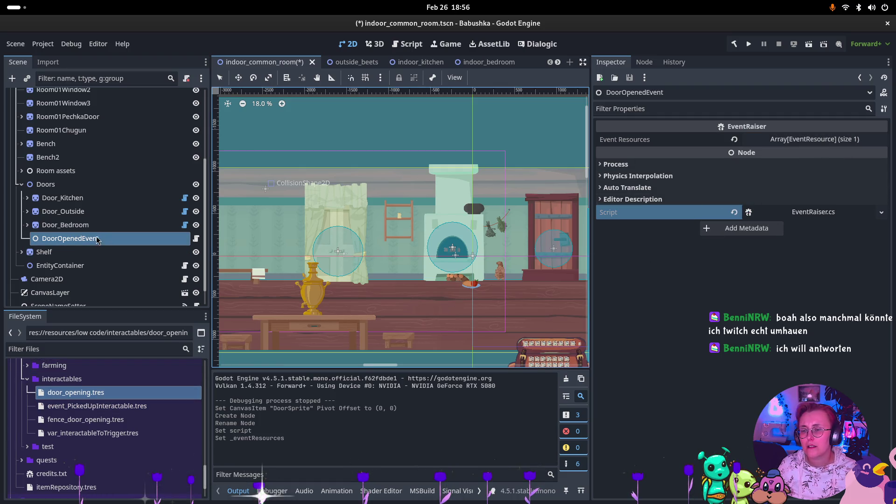
scroll(54, 252, up, 5)
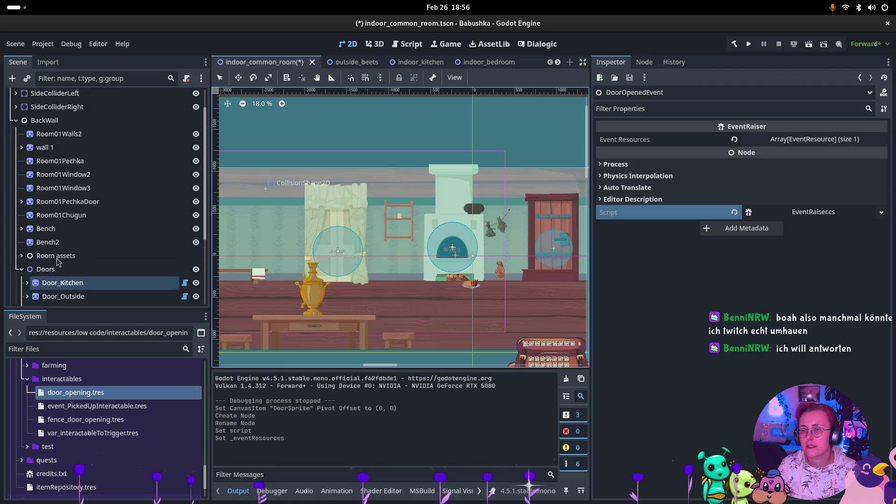
- Add a Node2D named Audio under the Common Room root
scroll(55, 252, down, 6)
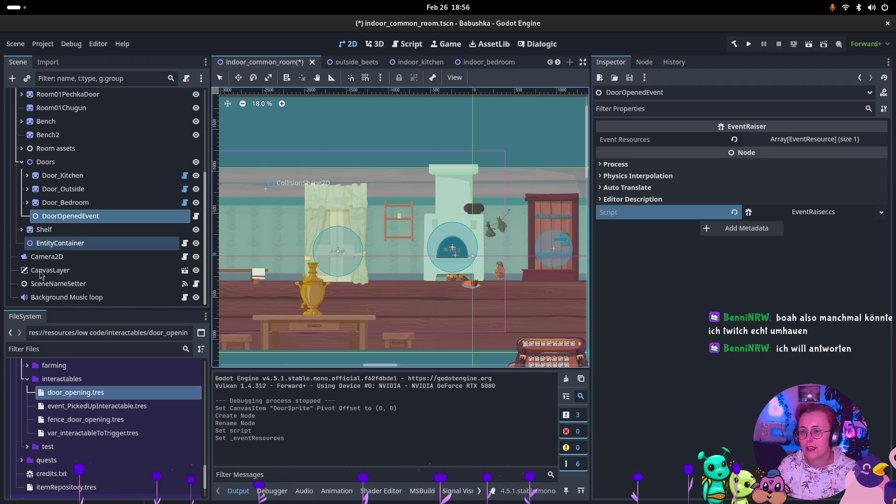
click(47, 297)
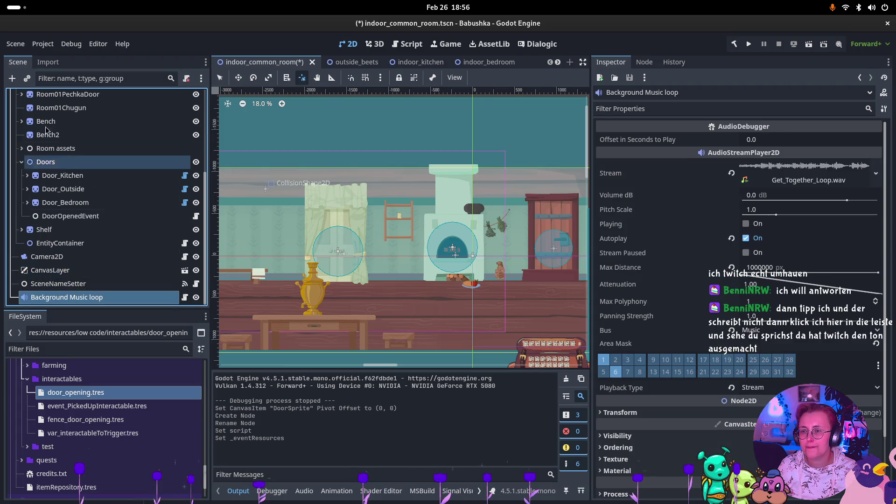
scroll(47, 130, up, 6)
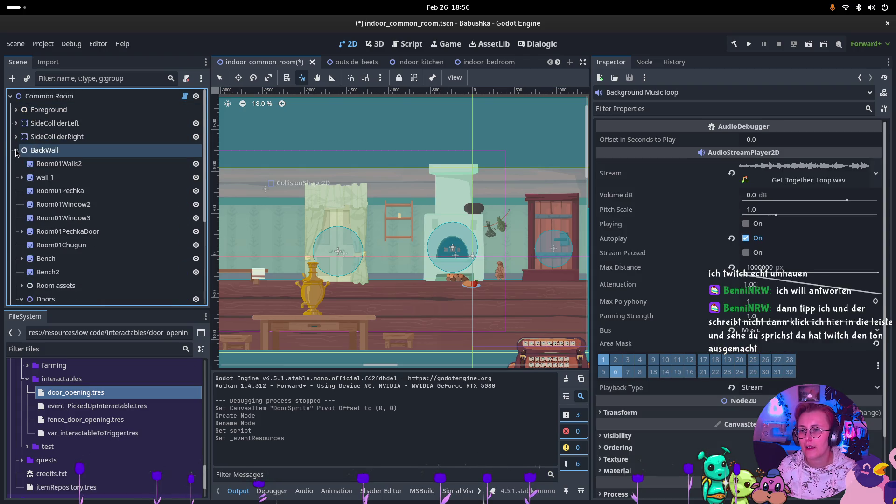
click(16, 151)
right_click(23, 95)
click(383, 155)
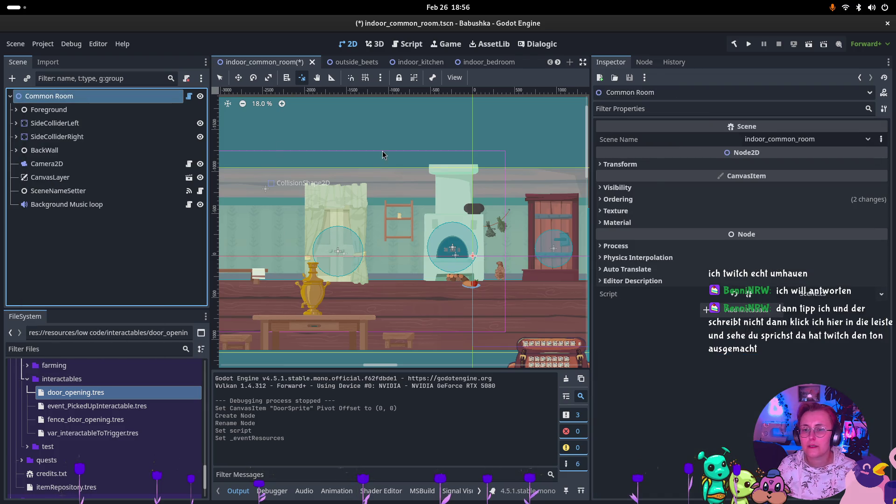
key(ctrl+a)
click(405, 175)
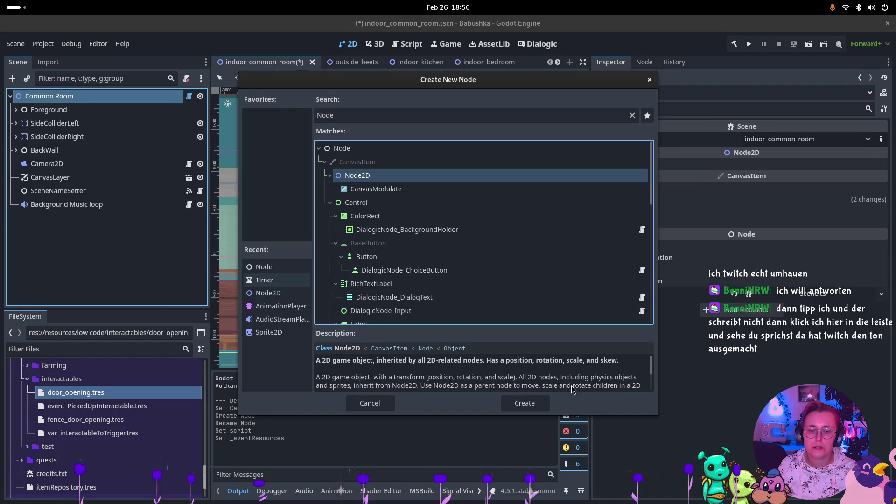
click(534, 407)
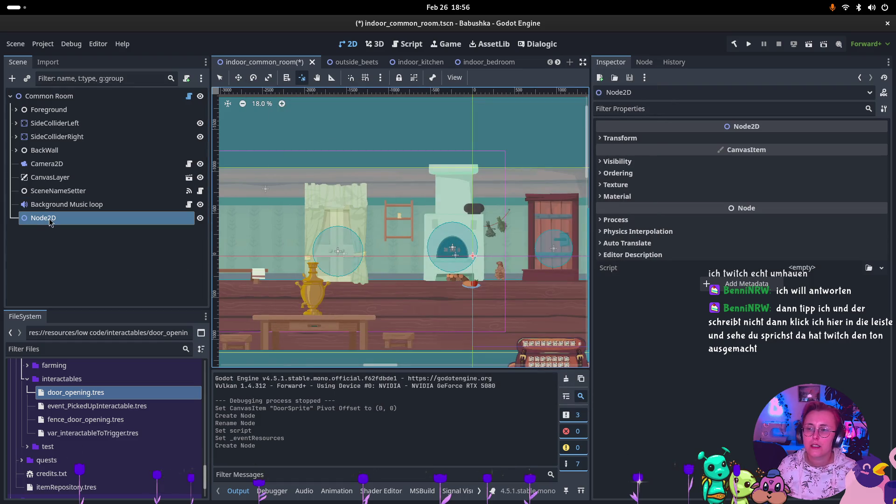
double_click(94, 217)
text(io)
key(Return)
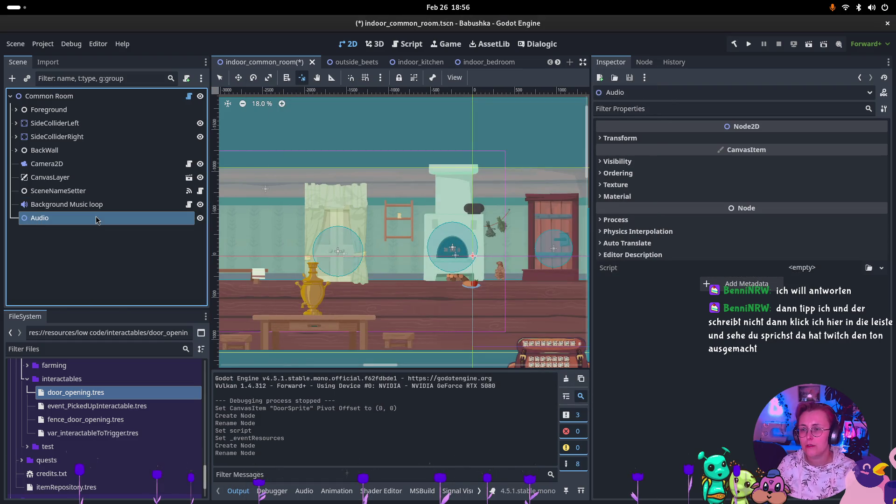
- Add a Node2D named Music inside Audio and move Background Music loop into it
right_click(50, 219)
click(308, 287)
key(ctrl+a)
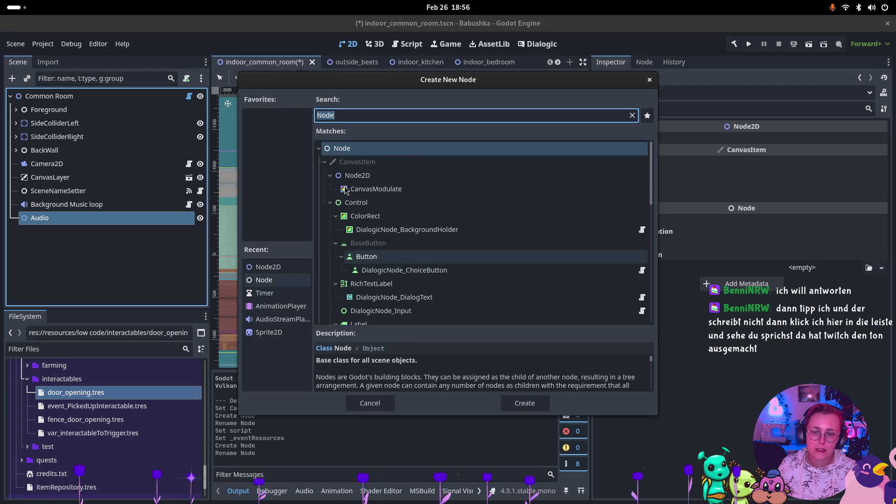
click(358, 175)
click(537, 403)
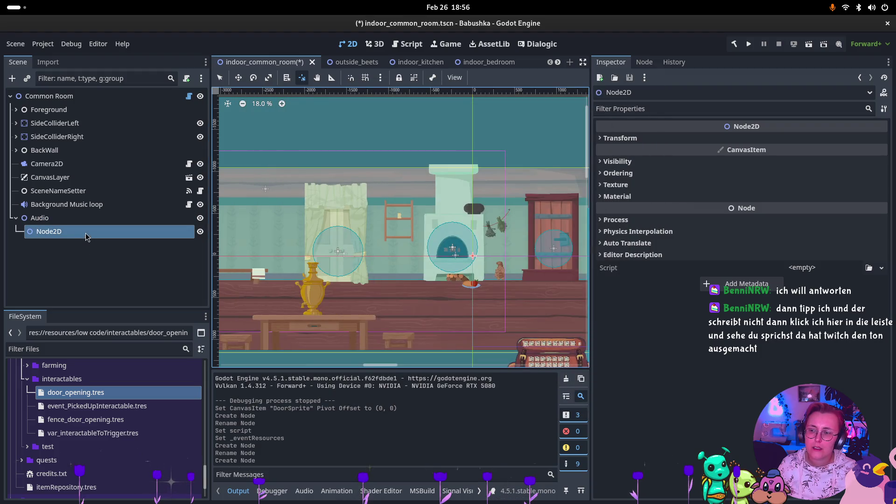
double_click(101, 231)
text(sic)
key(Return)
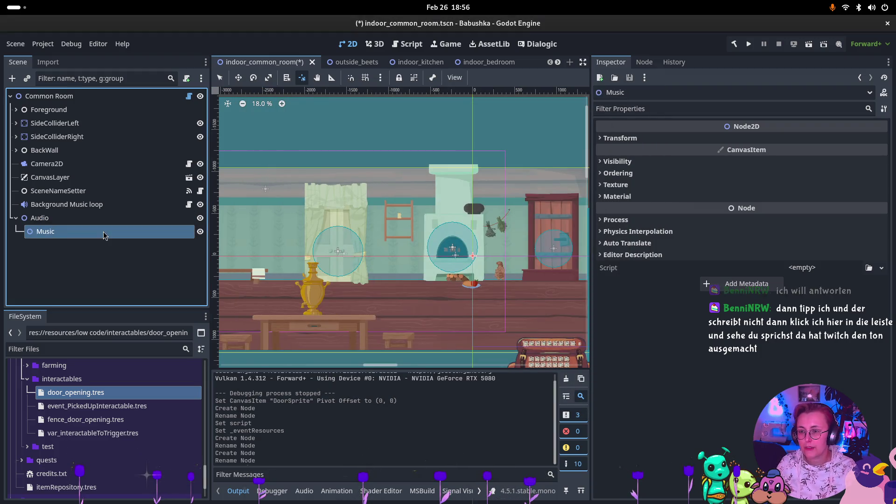
mouse_move(65, 204)
mouse_down()
mouse_move(79, 241)
mouse_move(43, 219)
mouse_up()
click(22, 218)
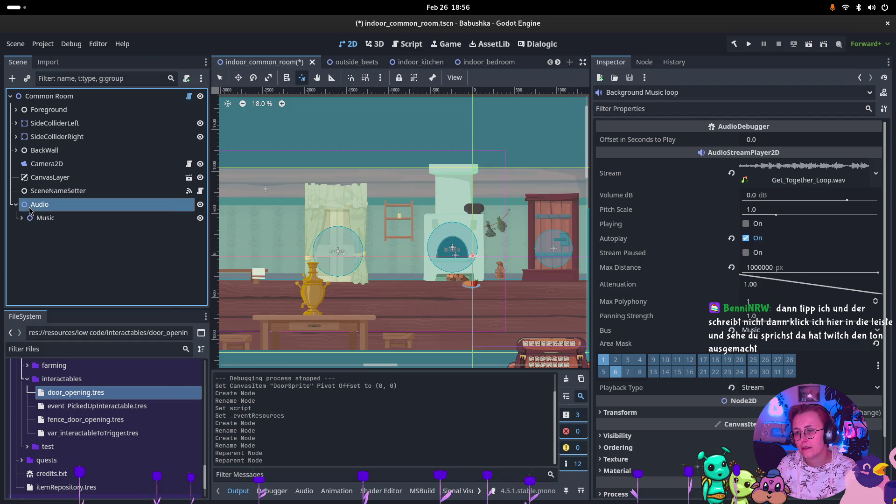